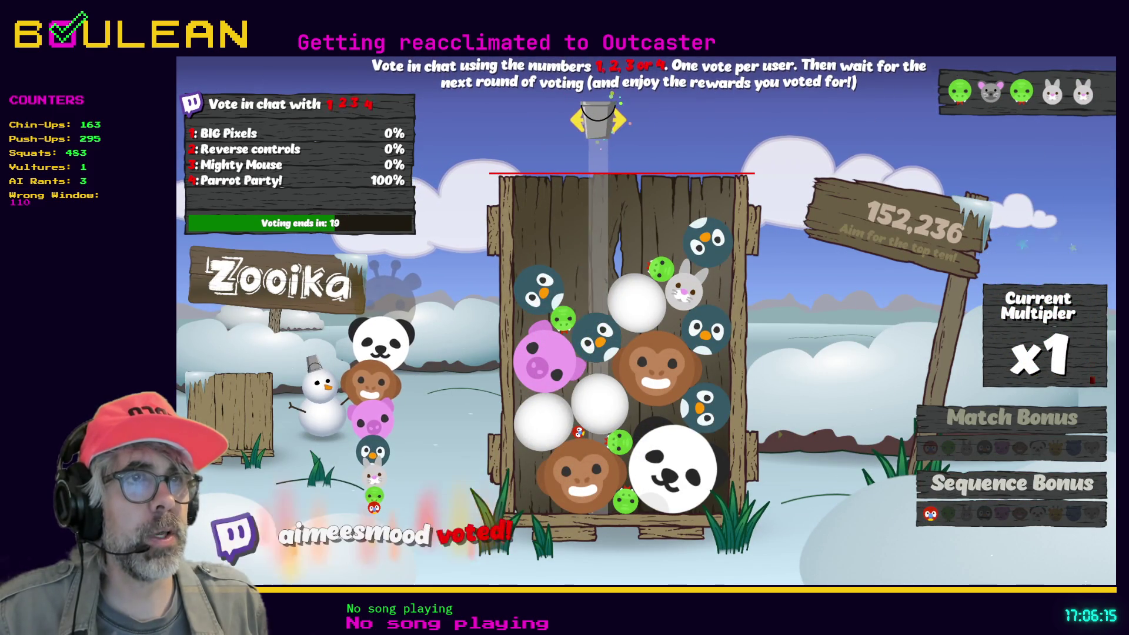
Drop the bucket to clear the penguins, add the green ball, then merge two bunnies
left_click(555, 120)
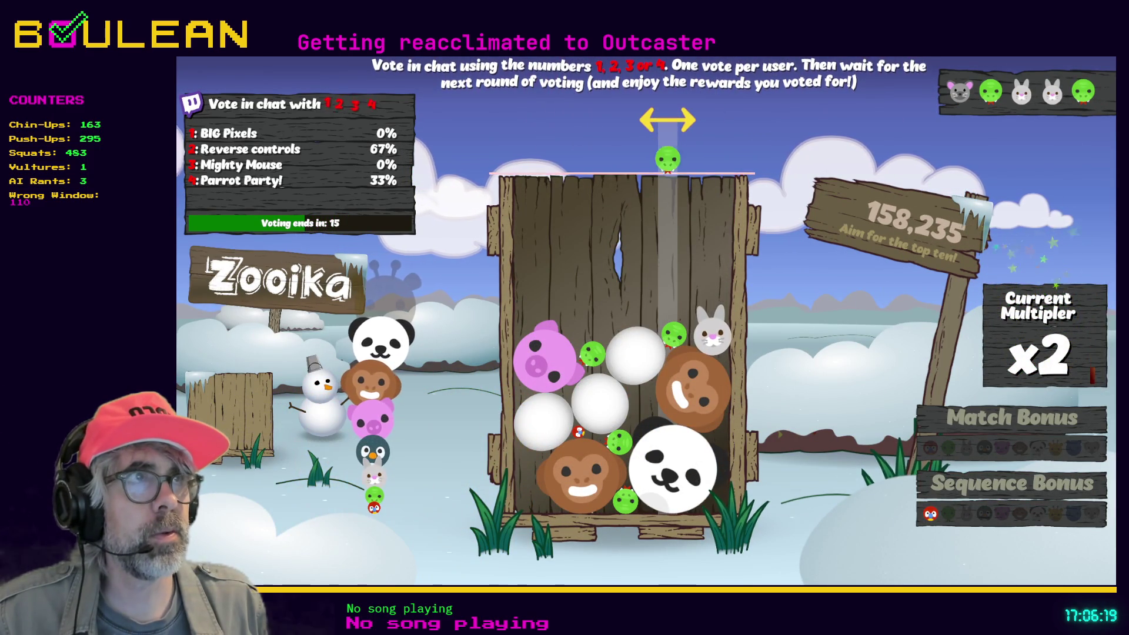
left_click(667, 121)
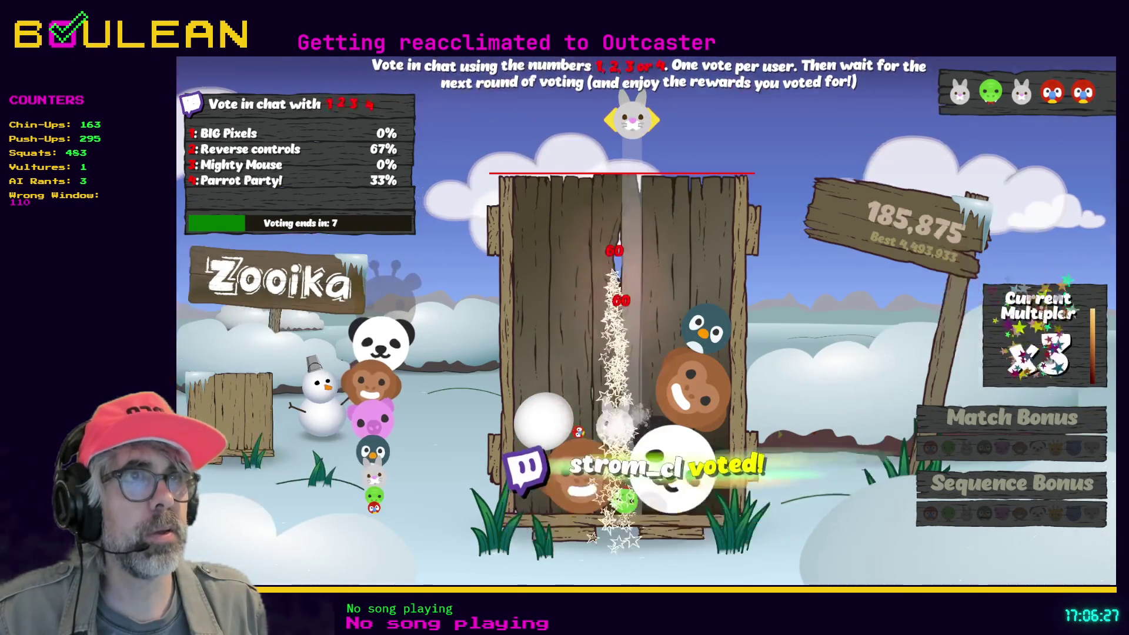
key("space")
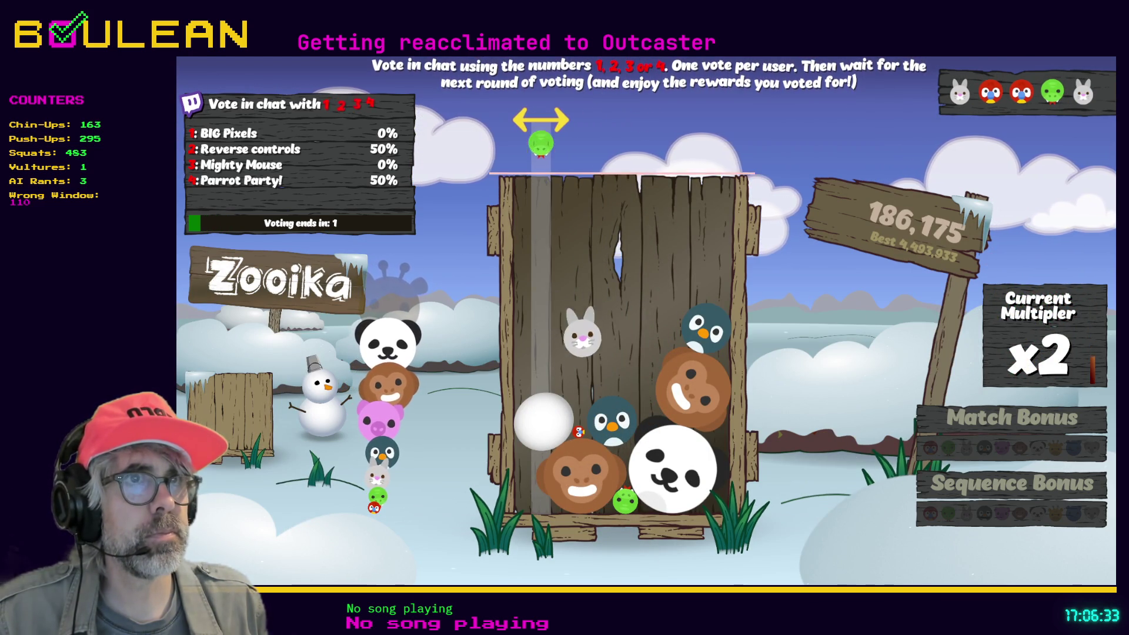
key("space")
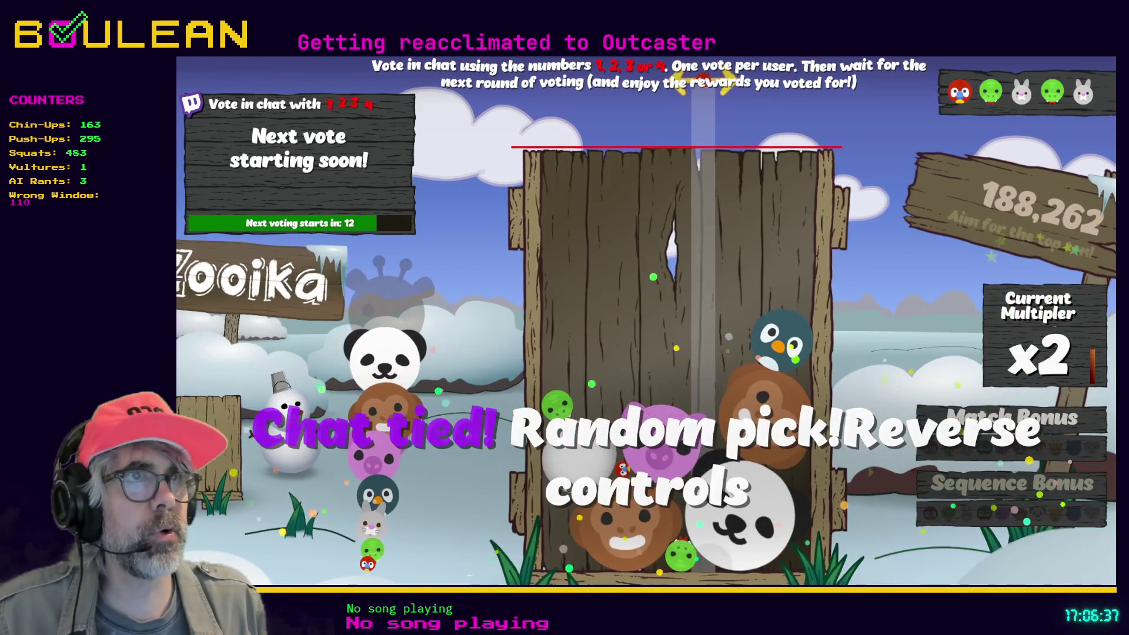
Shift the drop point left and release the red bird, then a bunny onto the penguin
key("Left")
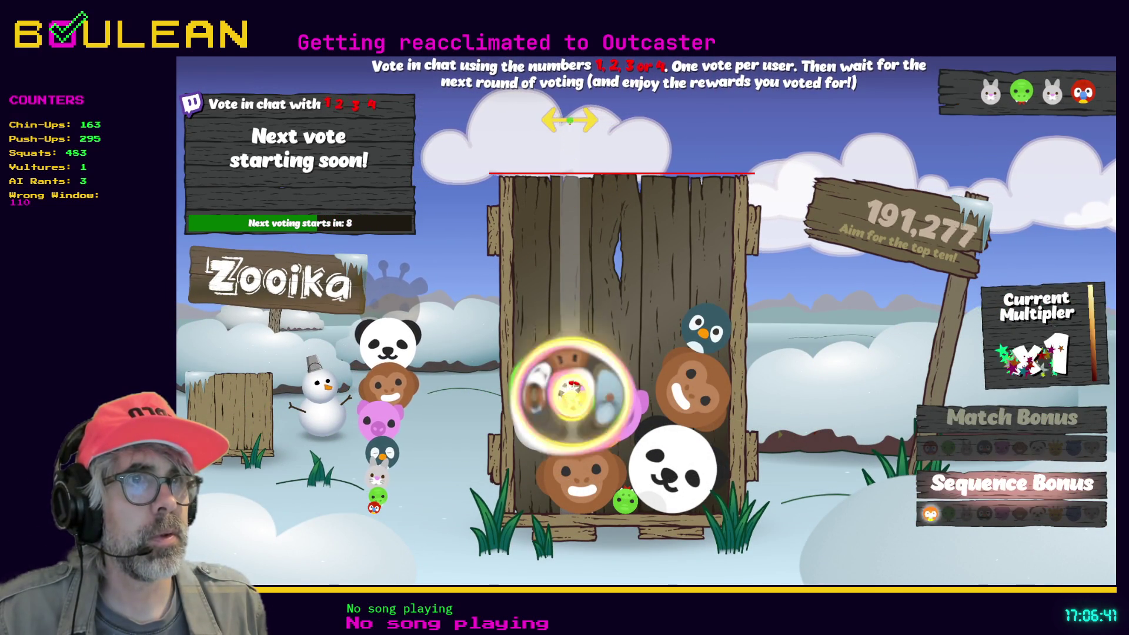
key("Left")
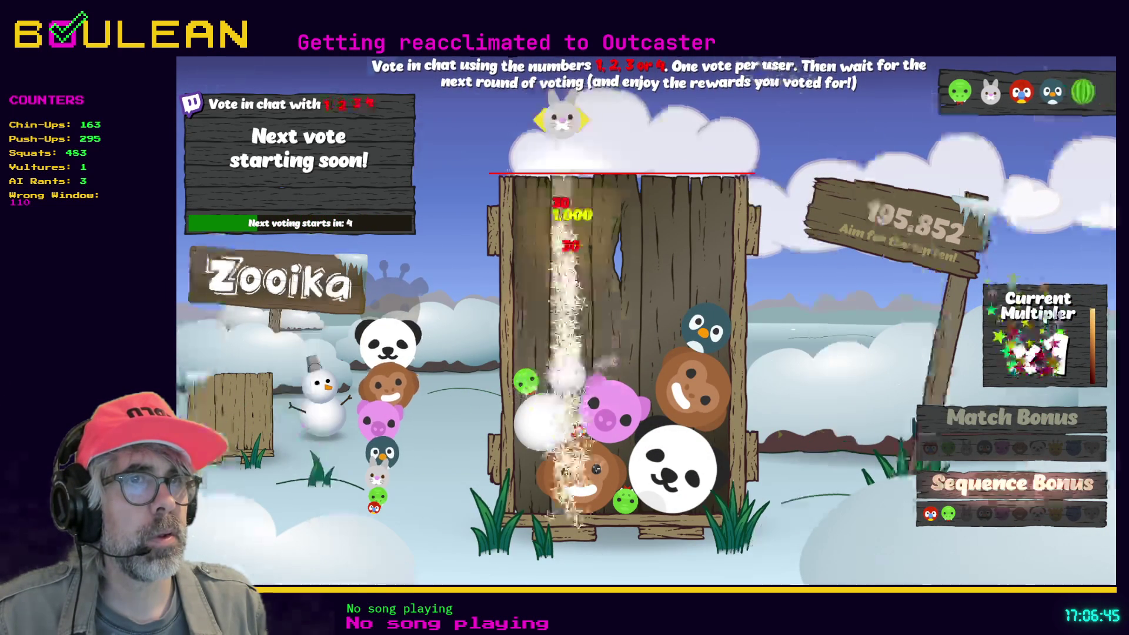
key("Left")
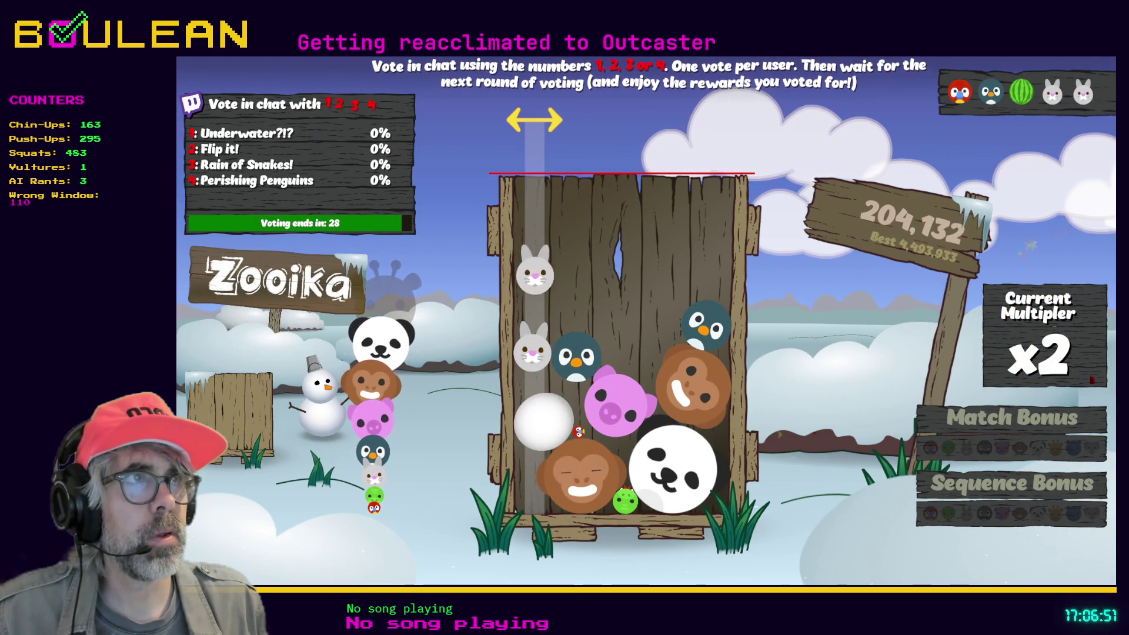
Merge a bunny, place the parrot on the left, and drop the penguin onto the pig
key("Right")
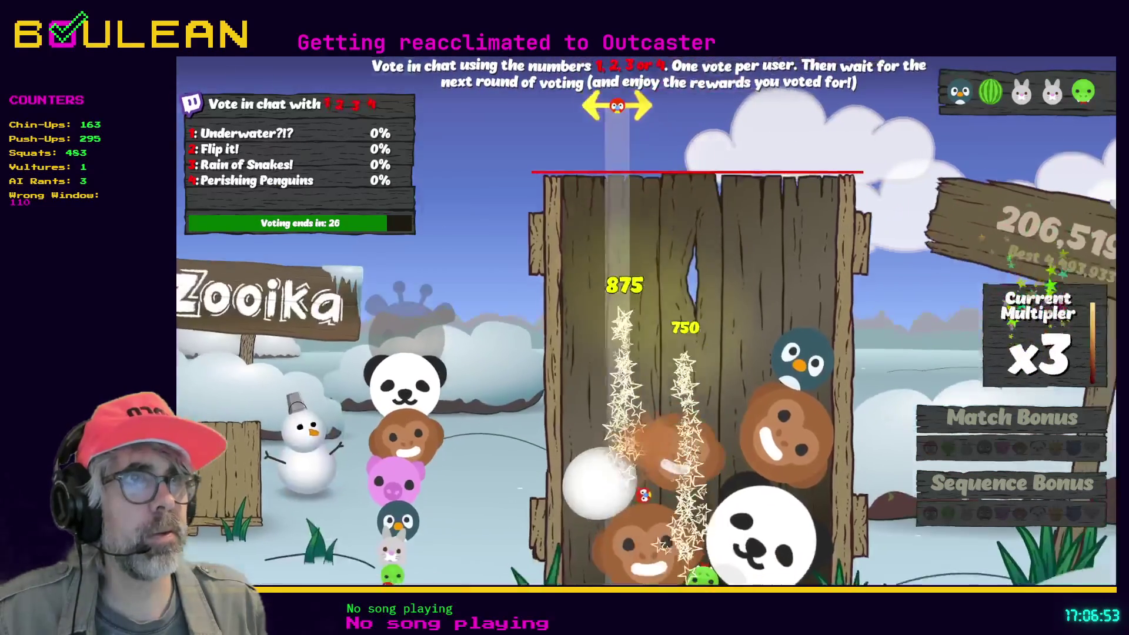
key("Left")
key("space")
key("Right")
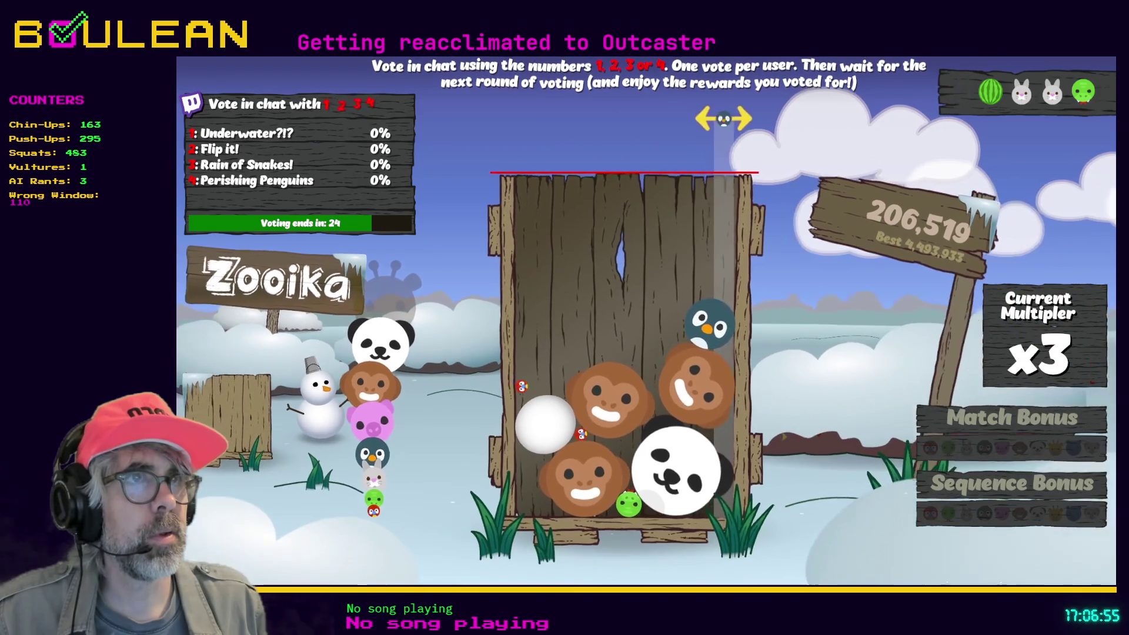
key("space")
key("Left")
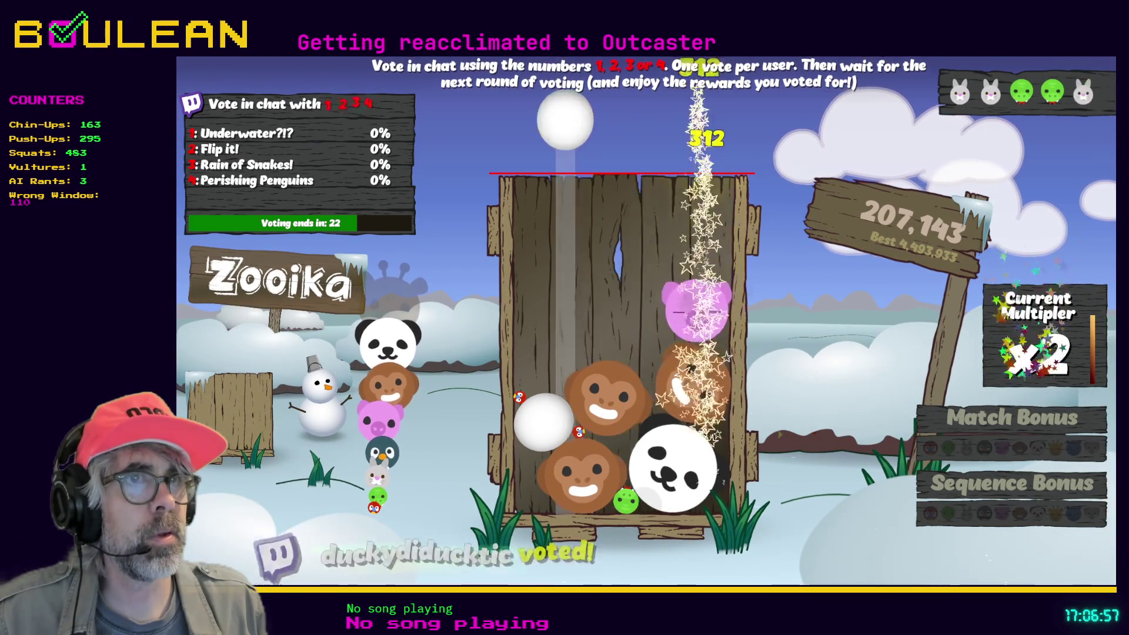
Drop the snowball, then several bunnies onto matching bunnies in the crate
key("space")
key("Right")
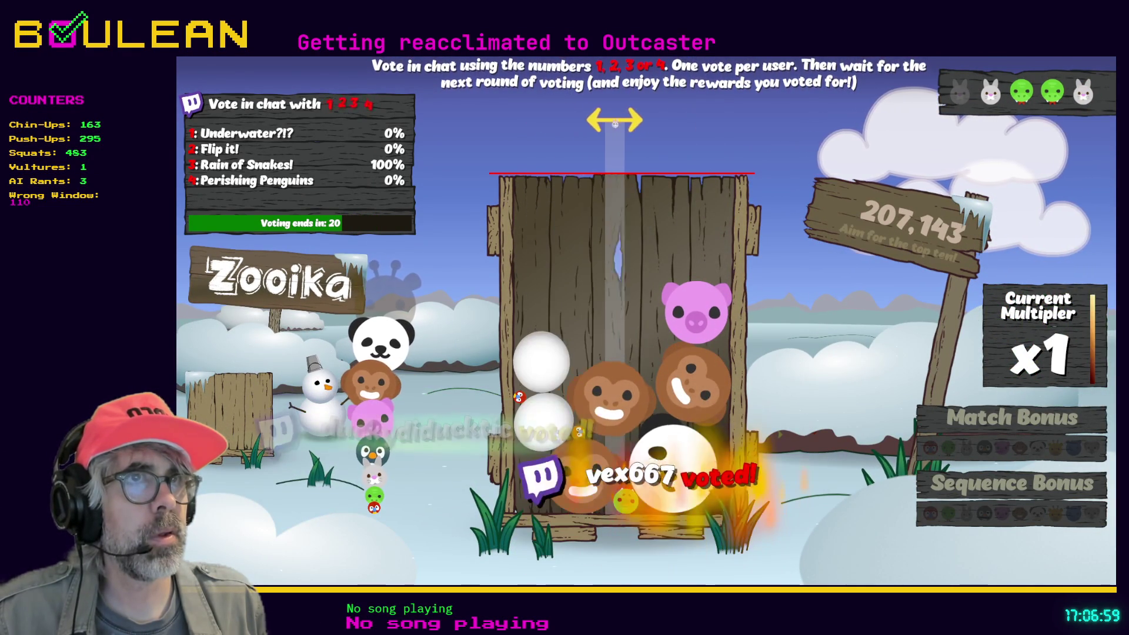
key("space")
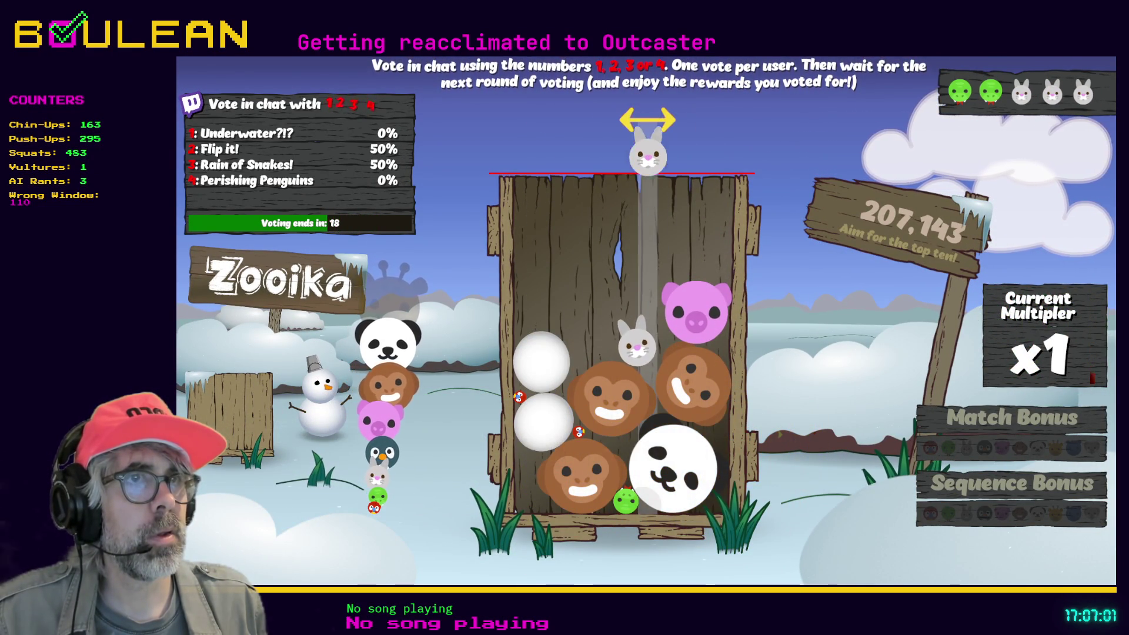
key("Left")
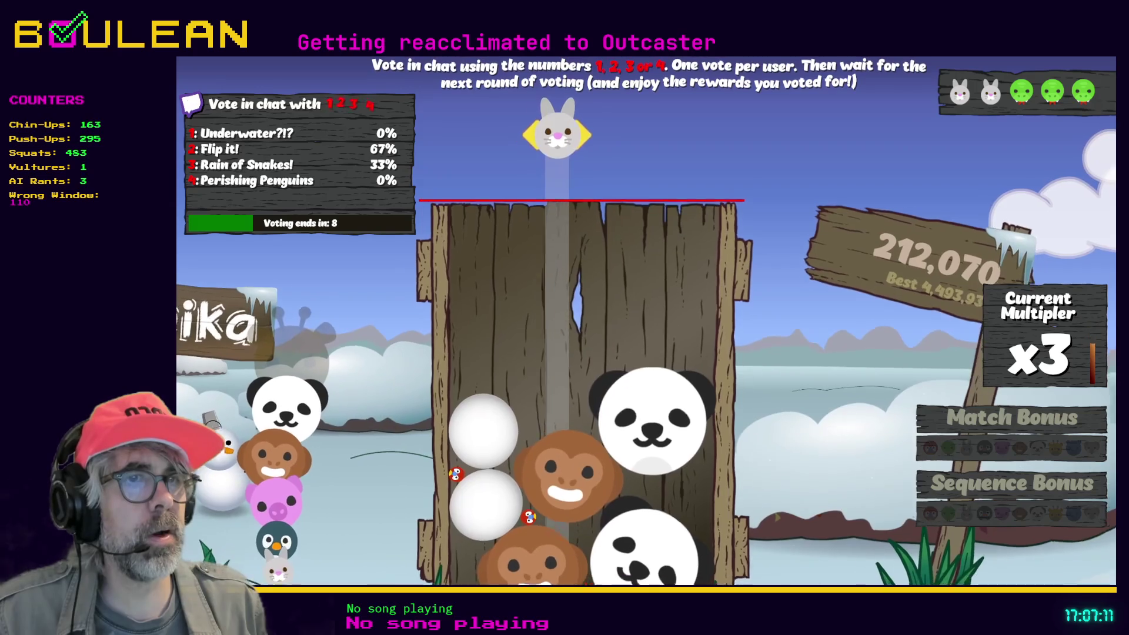
key("Right")
key("Left")
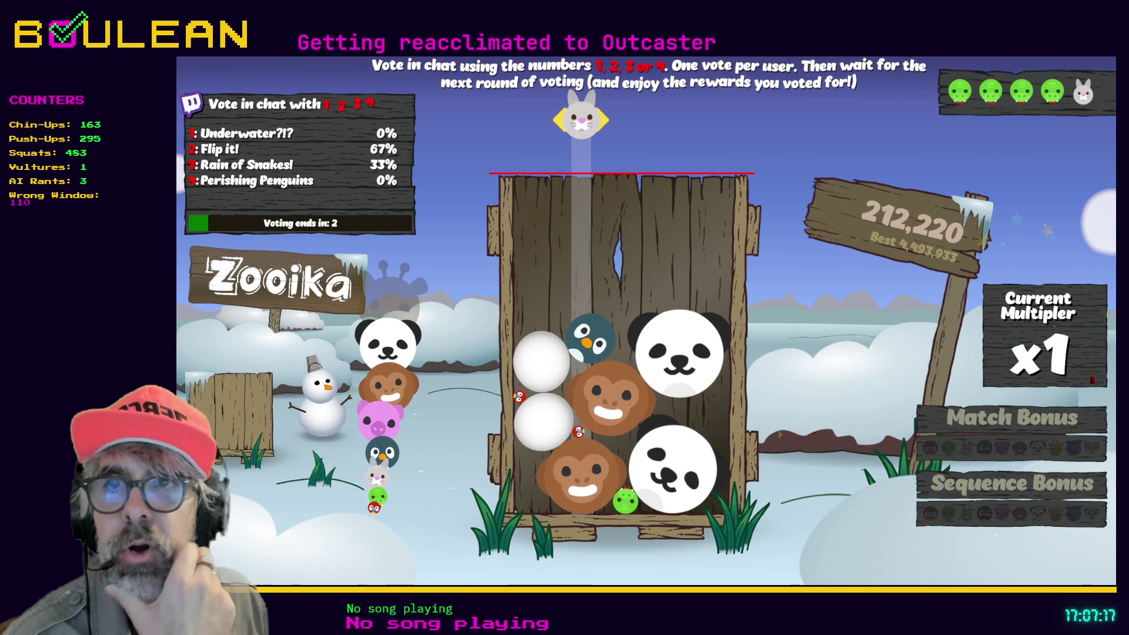
key("Right")
key("Left")
key("Left")
key("space")
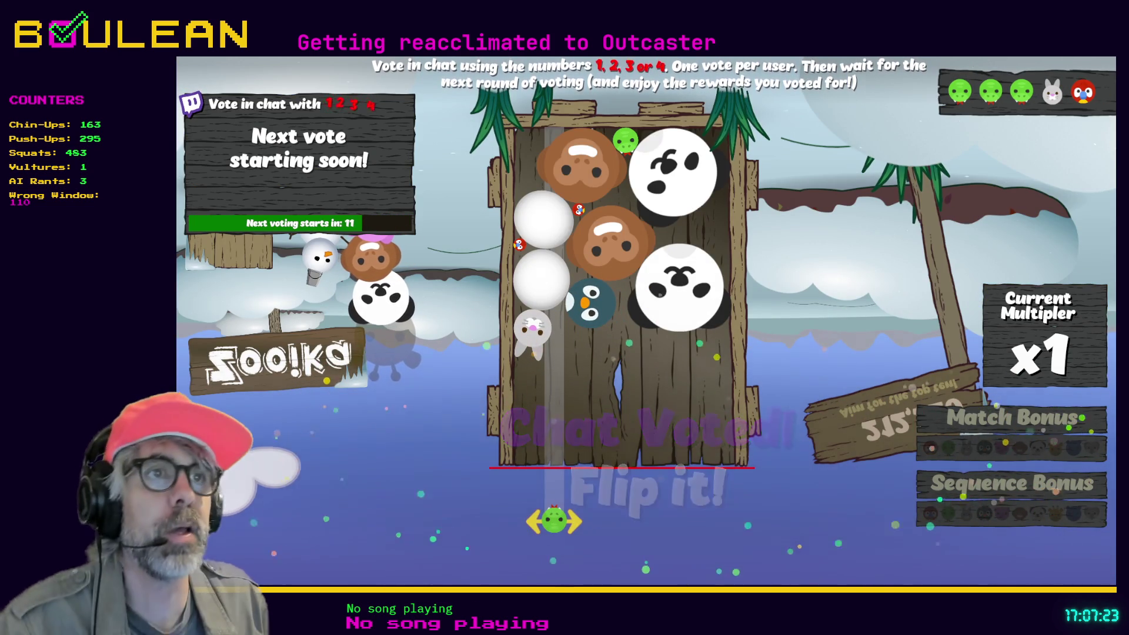
Launch green balls into the flipped crate so they merge
key("Left")
key("Left")
key("Right")
key("Right")
key("Right")
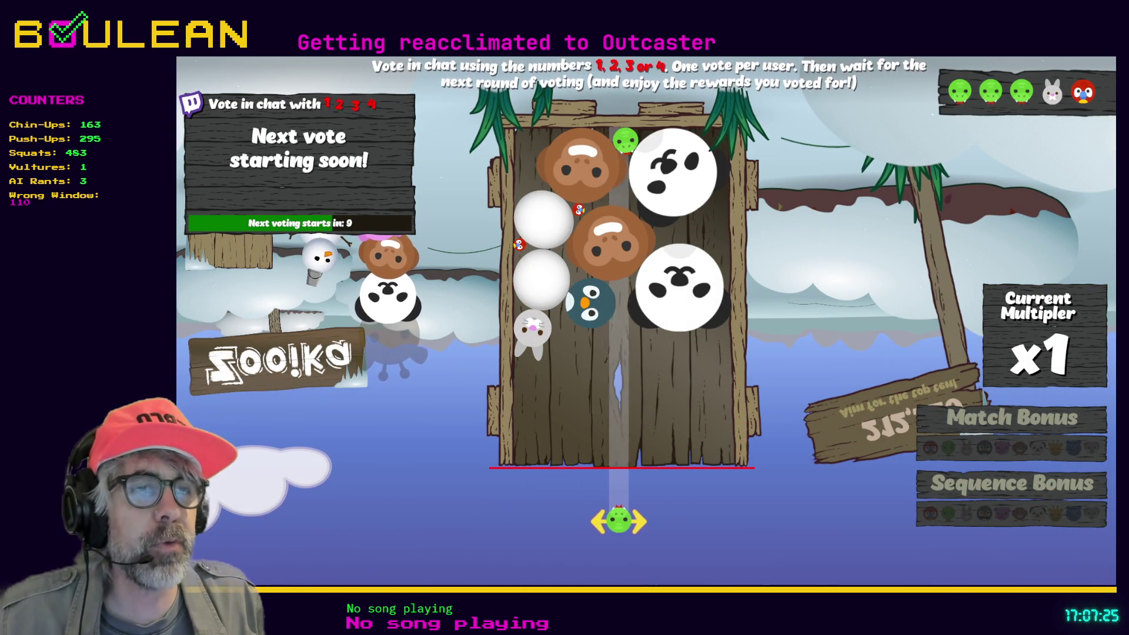
key("Right")
key("Right")
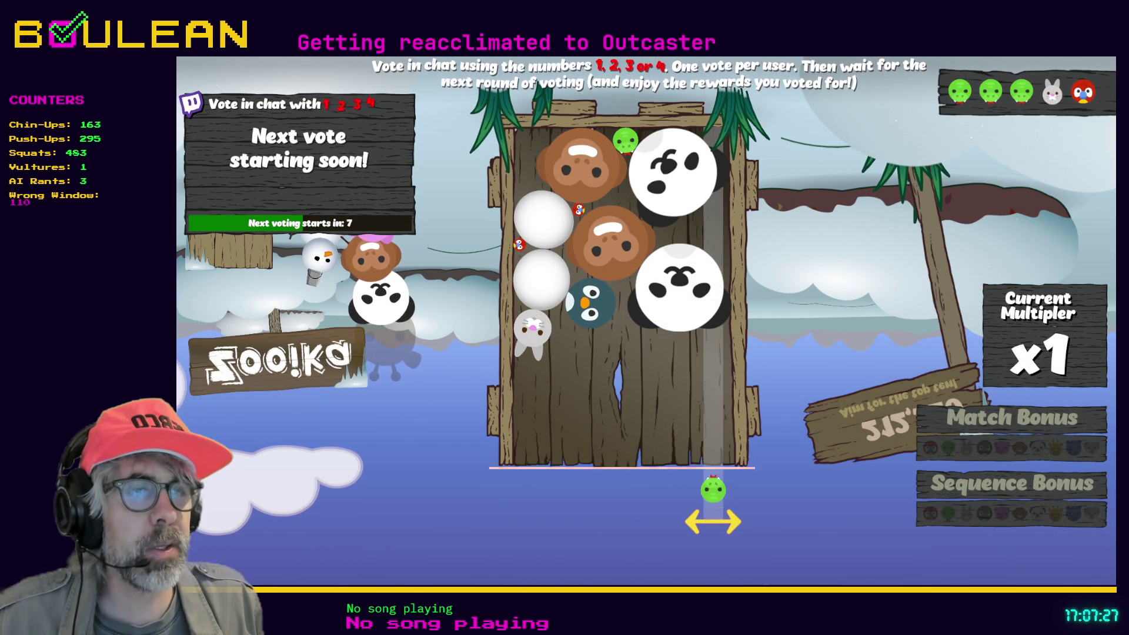
key("Left")
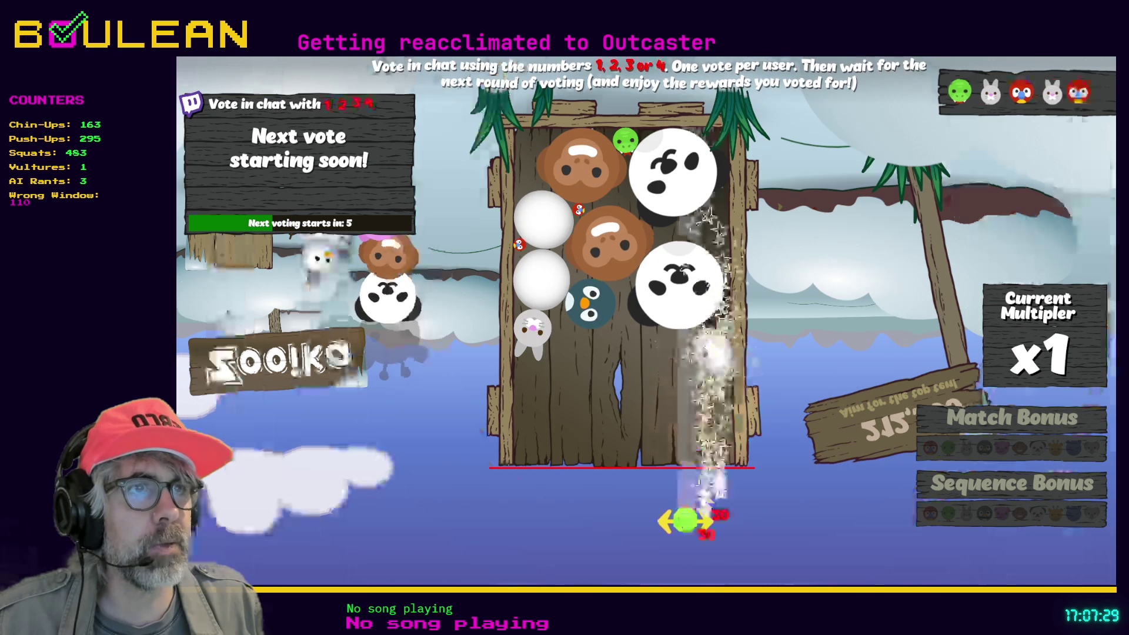
key("Left")
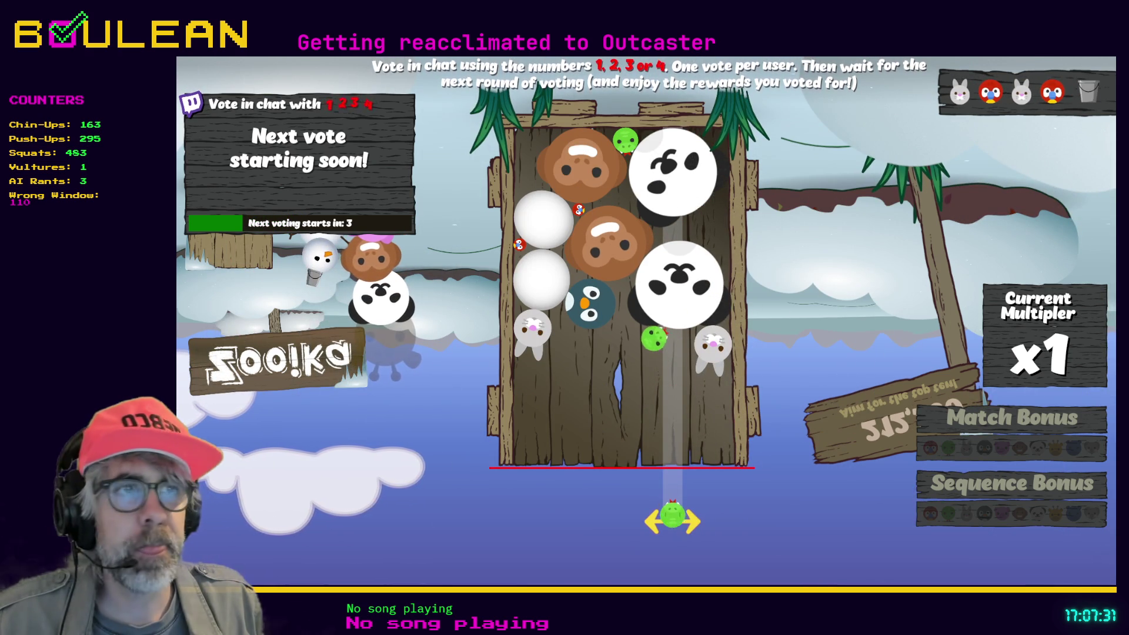
key("Left")
key("Left")
key("Left")
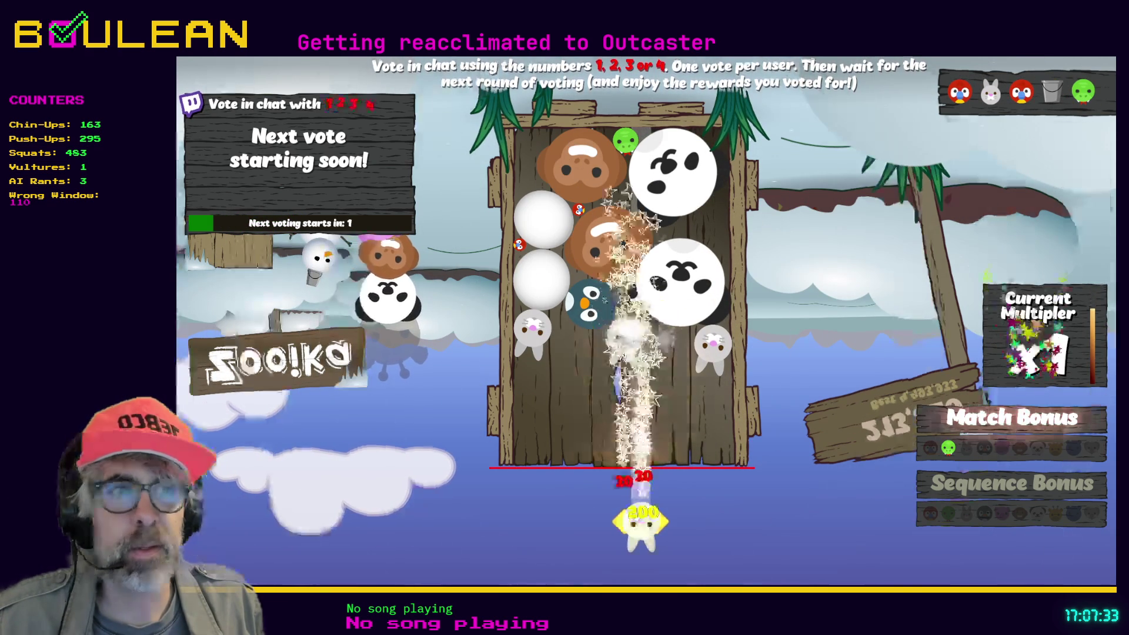
Drop rabbits into the crate, landing one onto the other rabbit
key("Right")
key("Right")
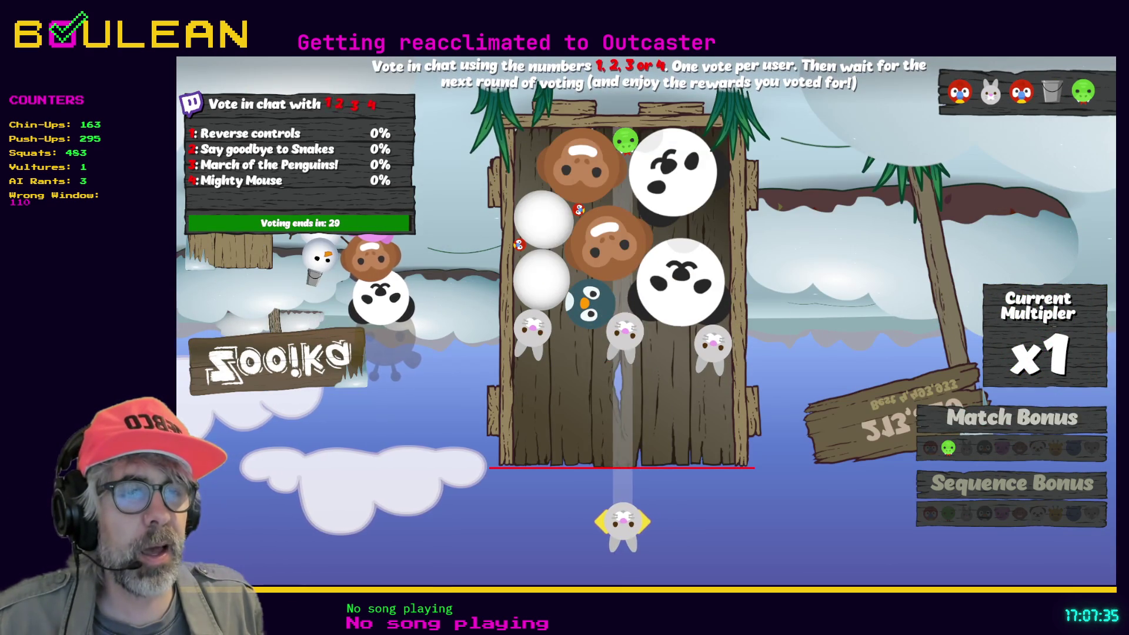
key("space")
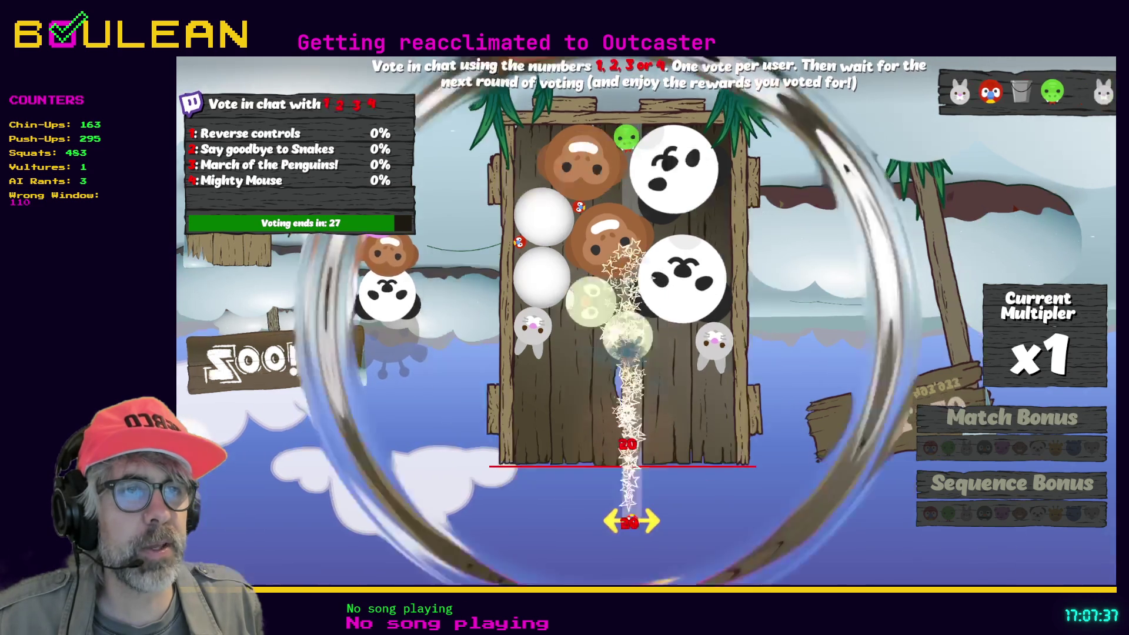
key("Left")
key("Left")
key("Left")
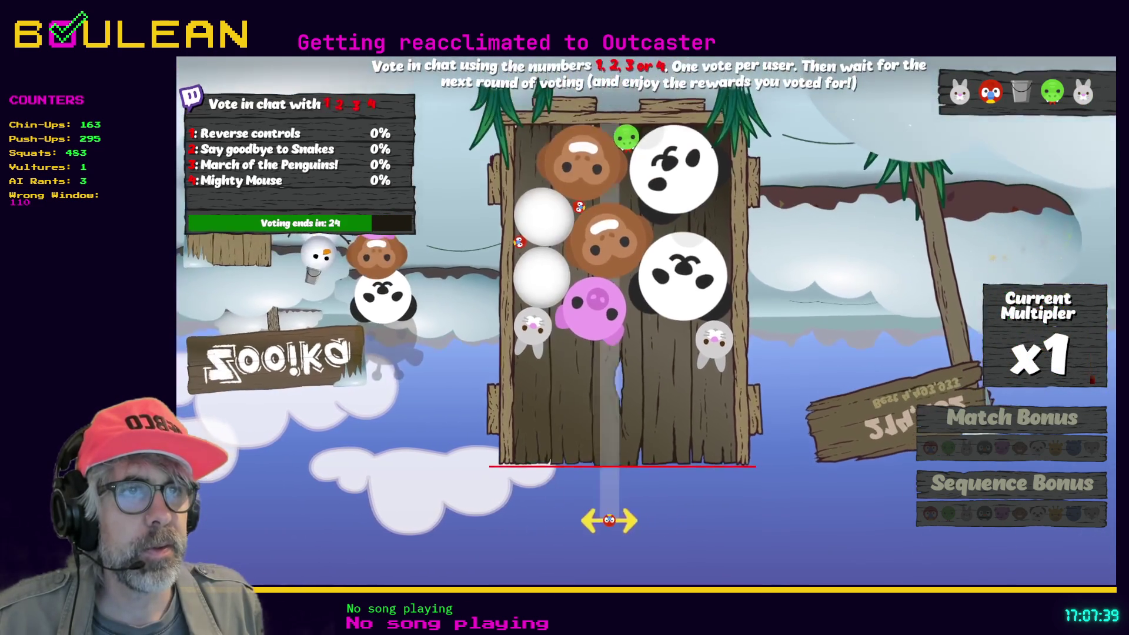
key("Right")
key("Right")
key("Right")
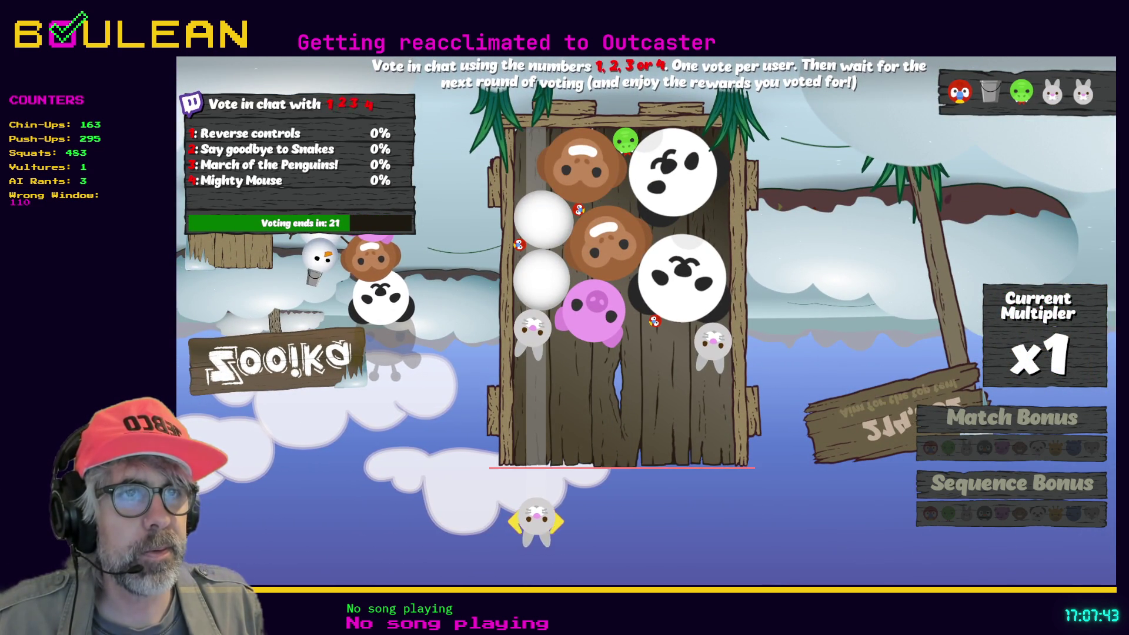
key("Right")
key("Right")
key("Right")
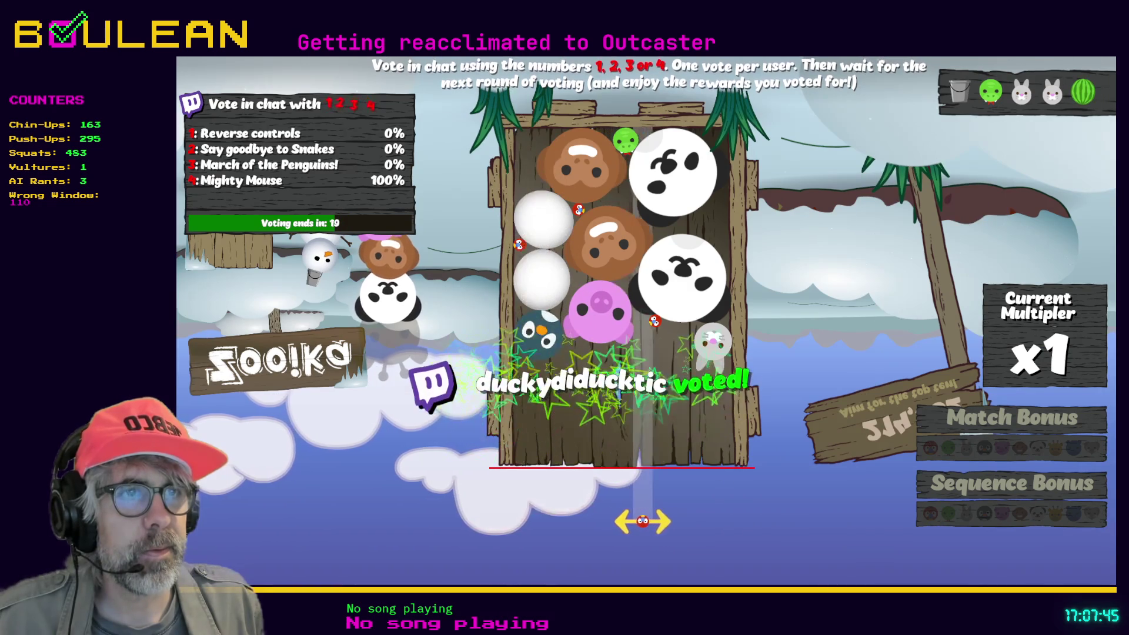
key("Left")
key("Left")
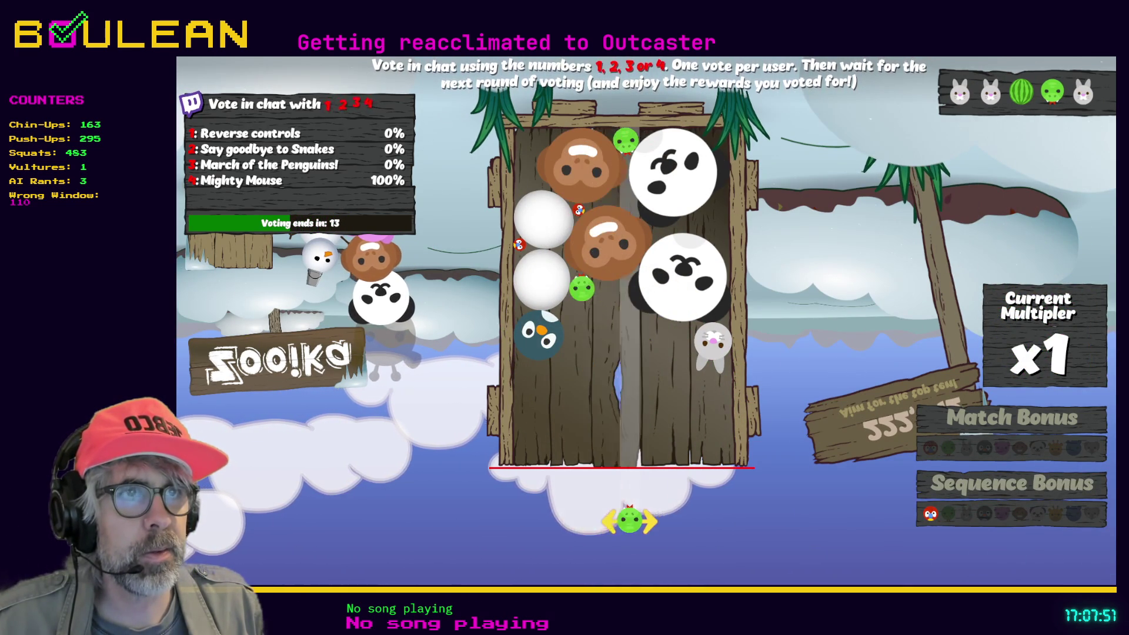
Merge green snakes, a rabbit on the right column and another ball to extend the combo
key("space")
key("Right")
key("Right")
key("Right")
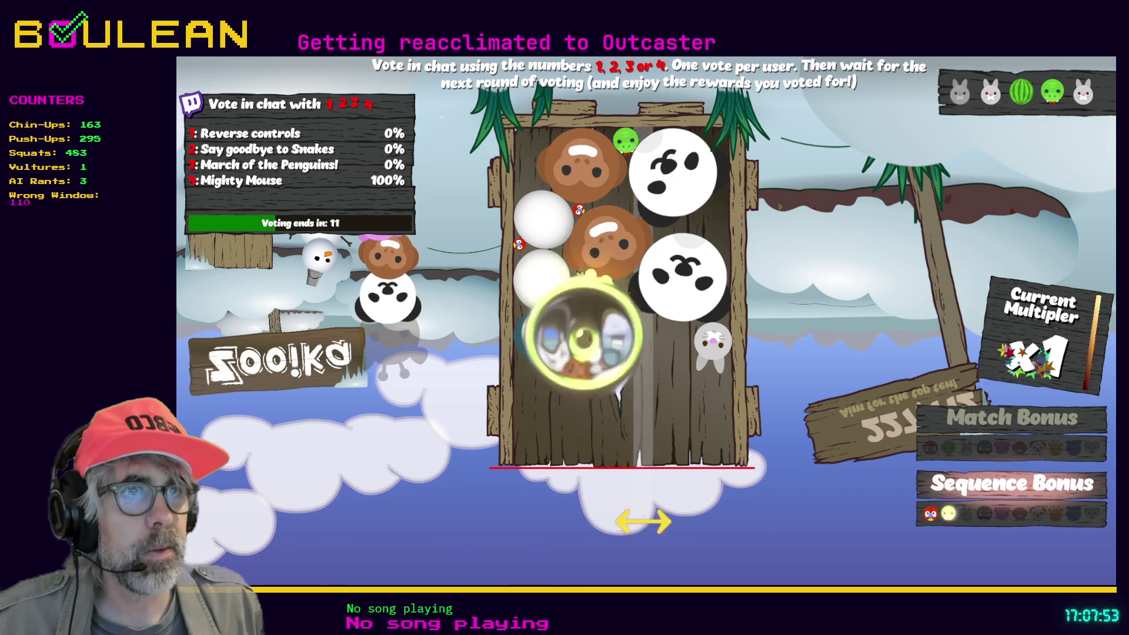
key("space")
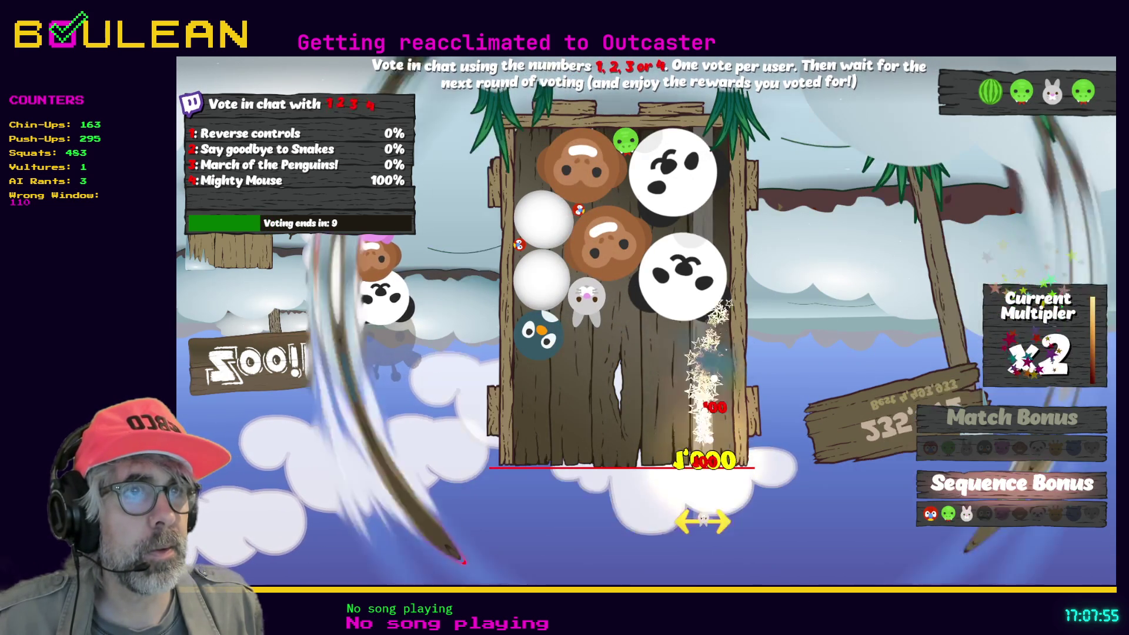
key("Left")
key("Left")
key("Left")
key("space")
key("space")
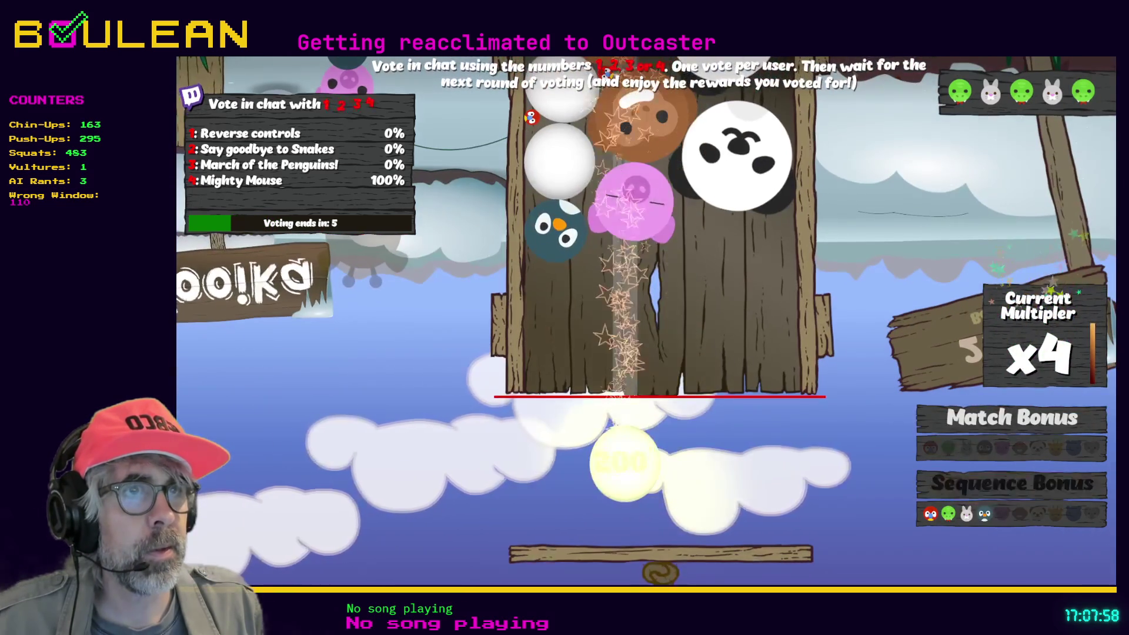
key("Left")
key("Left")
key("Left")
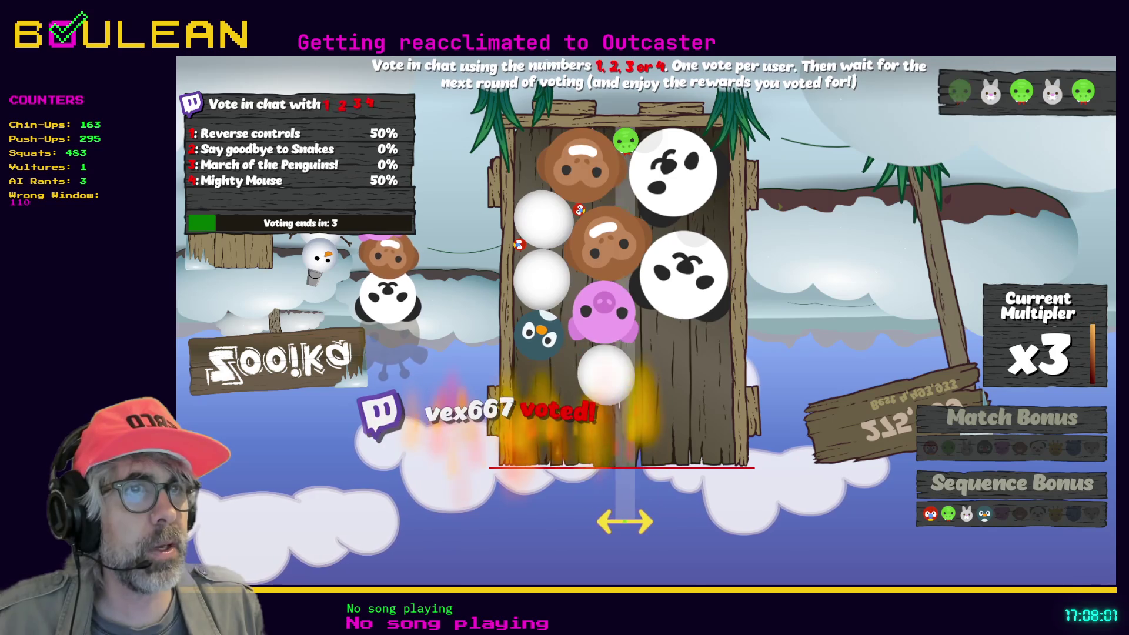
key("Right")
key("Right")
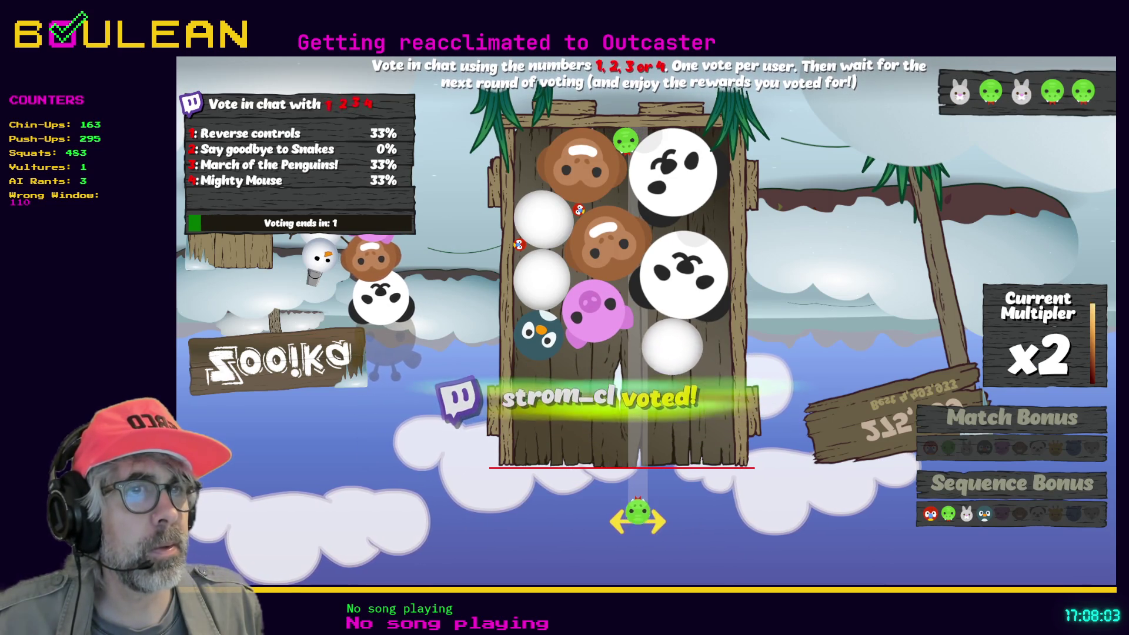
key("space")
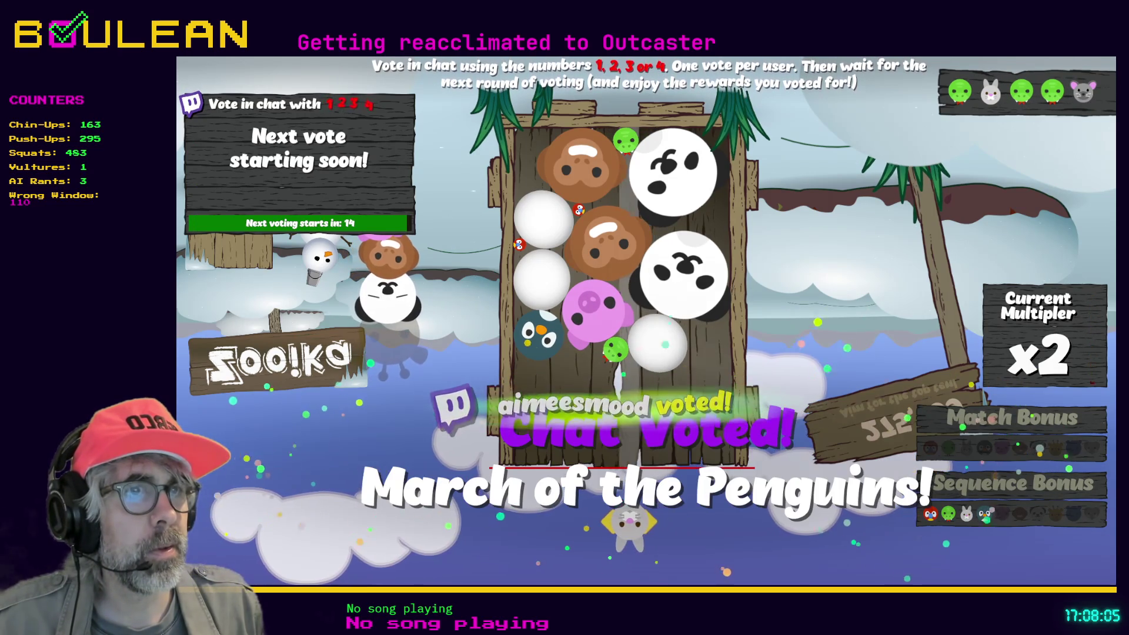
Drop a ball, a penguin and a green ball, chaining merges into a giraffe
key("Left")
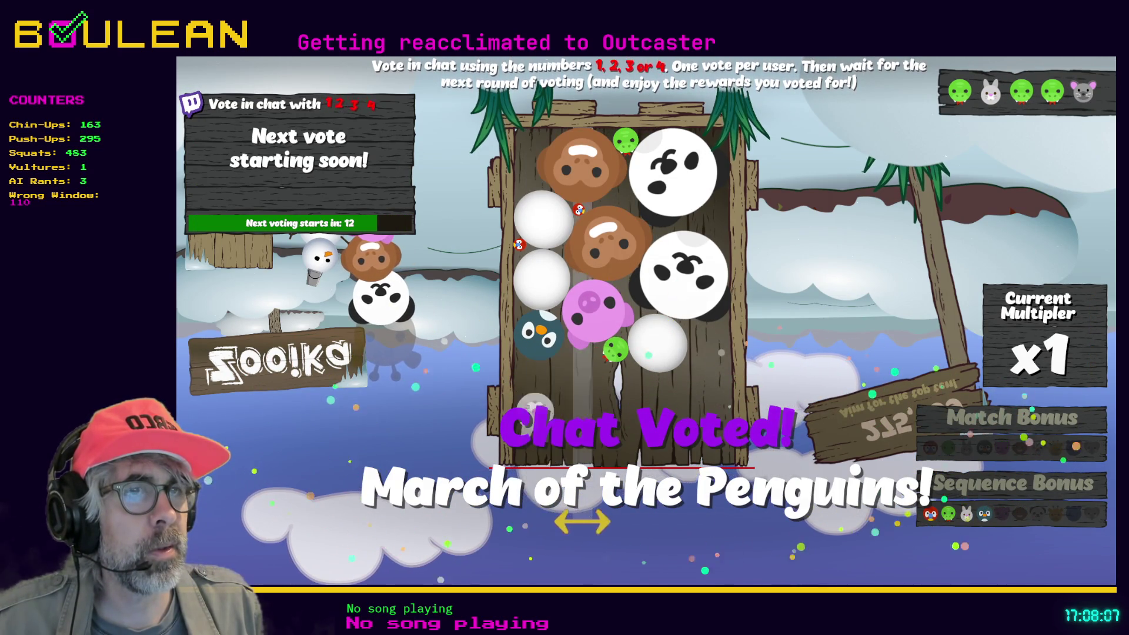
key("Right")
key("space")
key("Right")
key("Right")
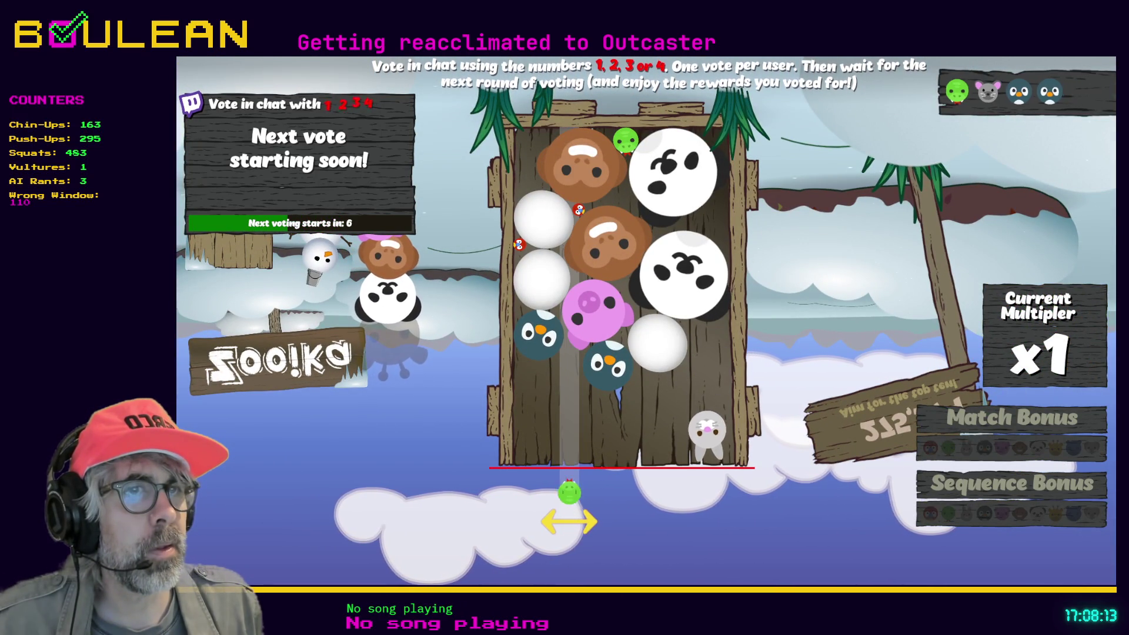
key("space")
key("Right")
key("Right")
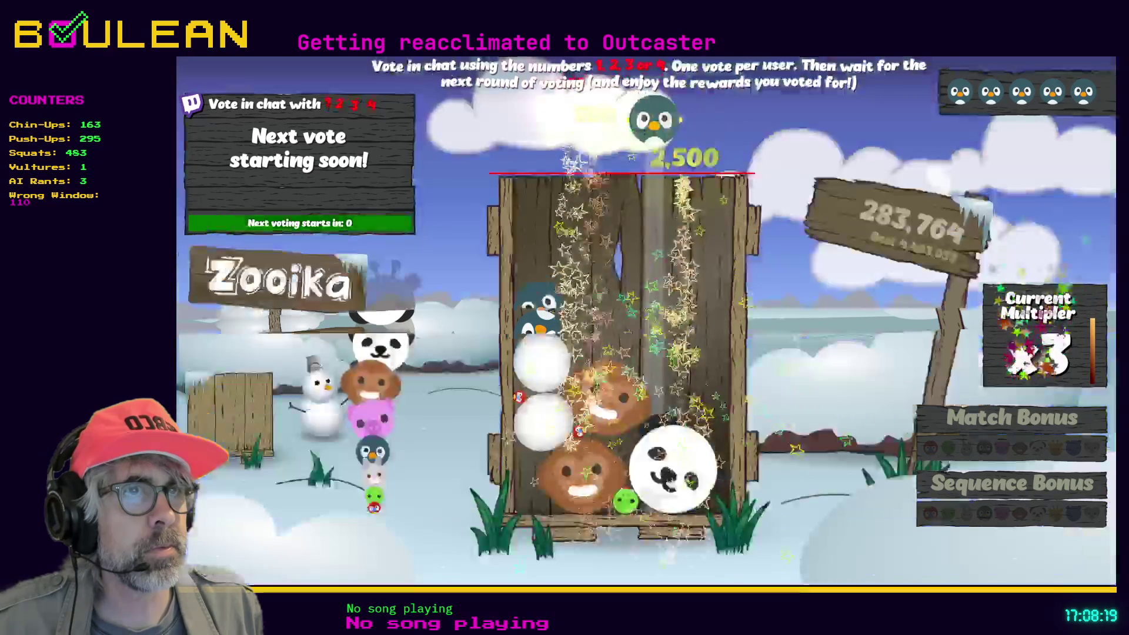
key("Left")
key("Left")
Drop penguins to merge into a pig and chain beside the panda, then merge a rabbit
key("space")
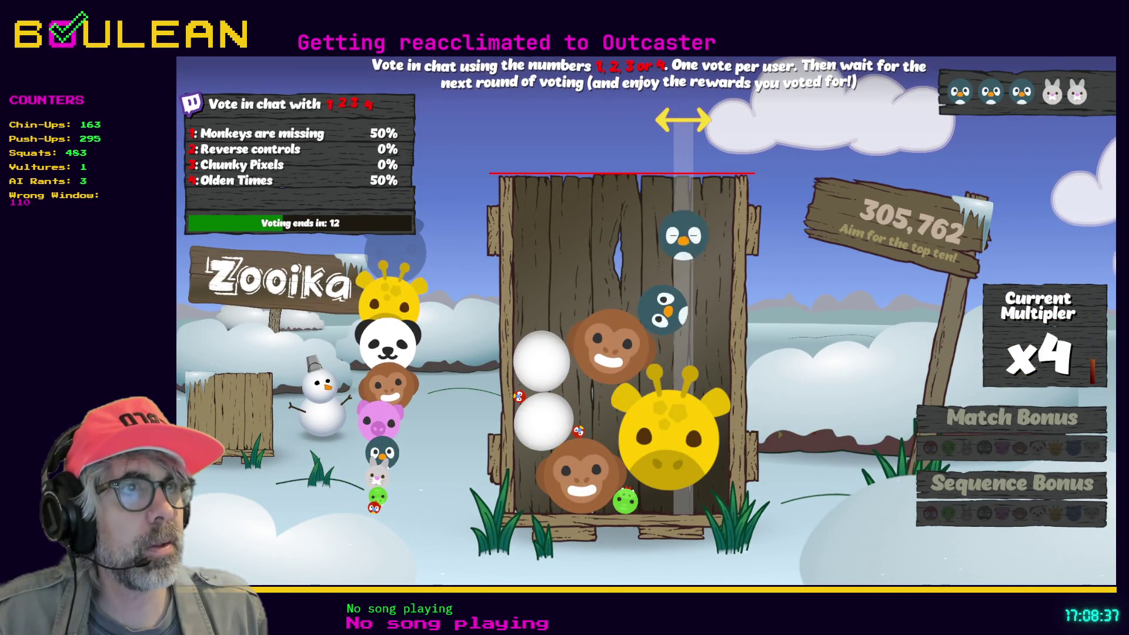
key("space")
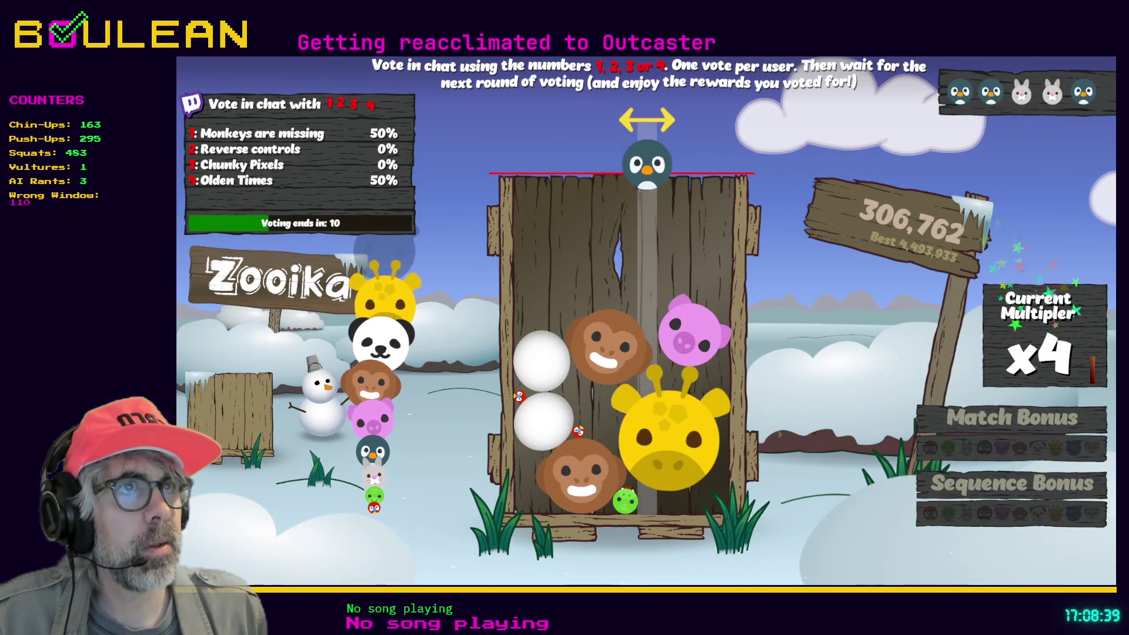
key("space")
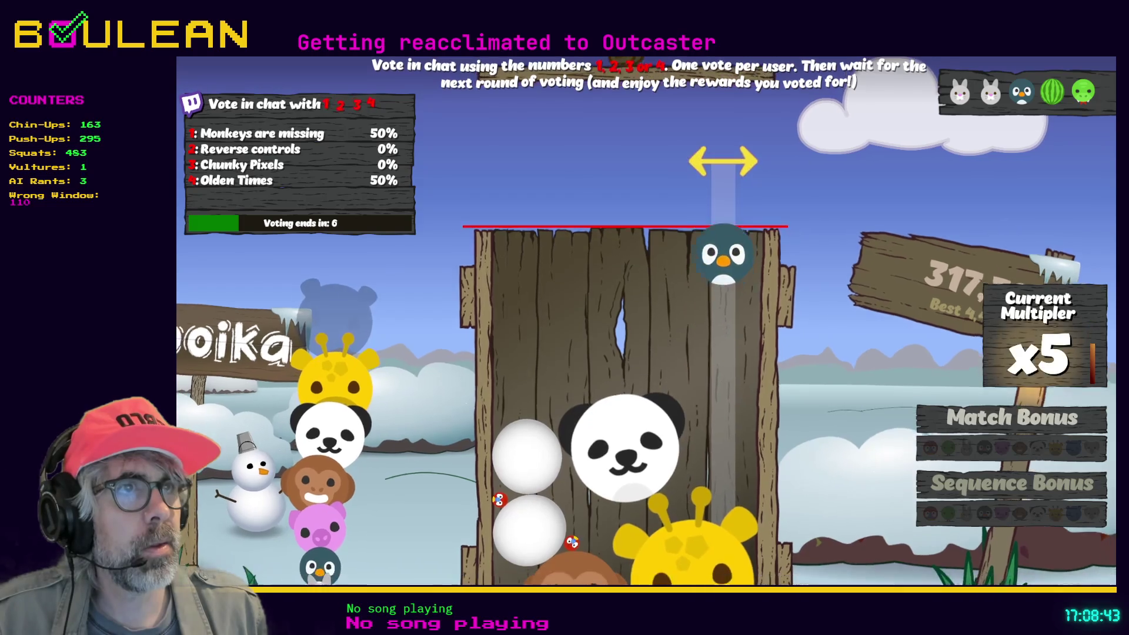
key("space")
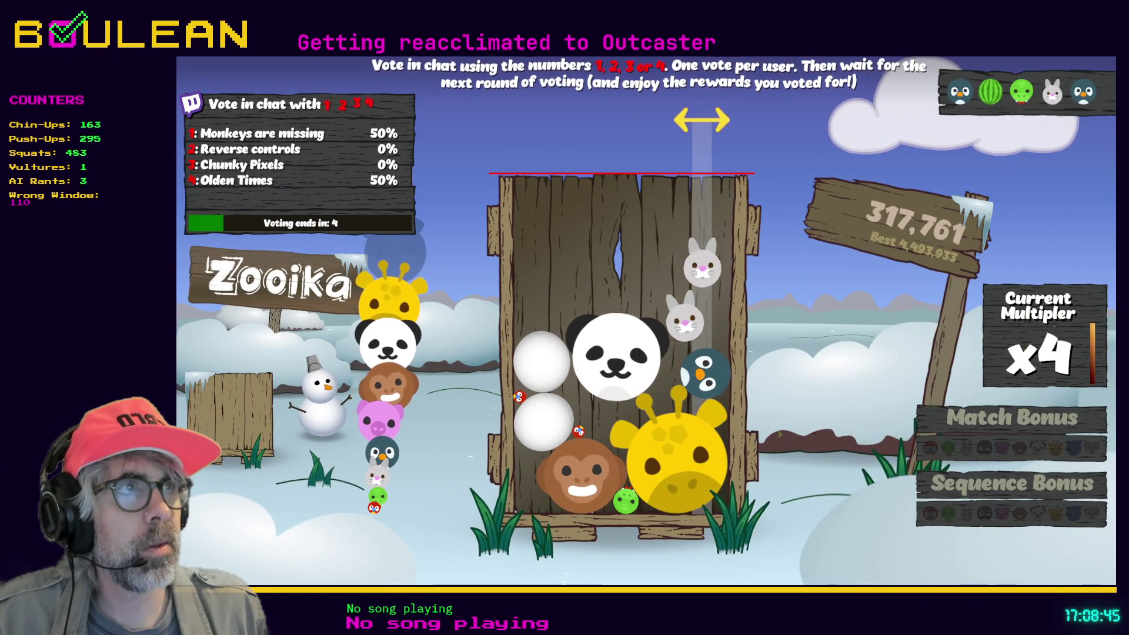
key("space")
Place a penguin beside the white balls and drop a white ball onto the panda
key("Left")
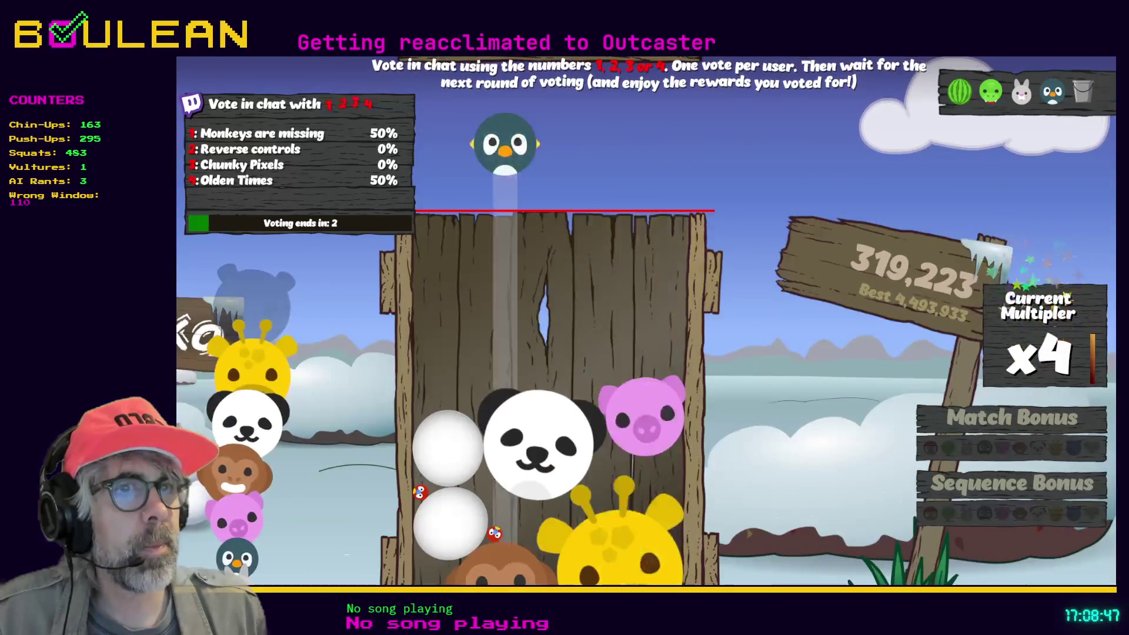
key("space")
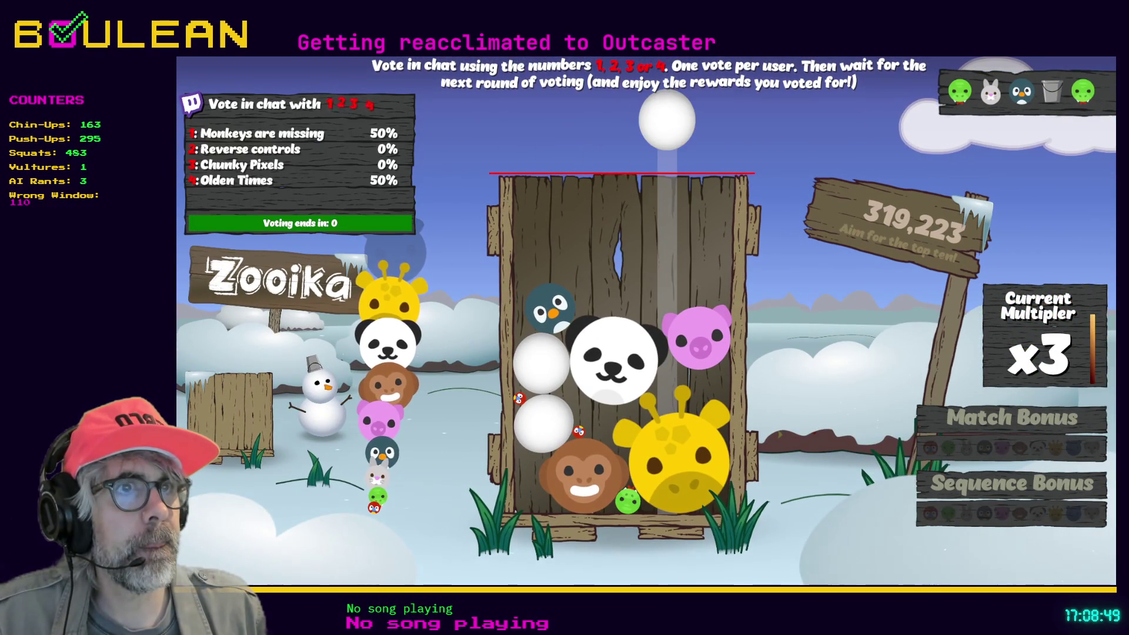
key("Left")
key("Right")
key("Left")
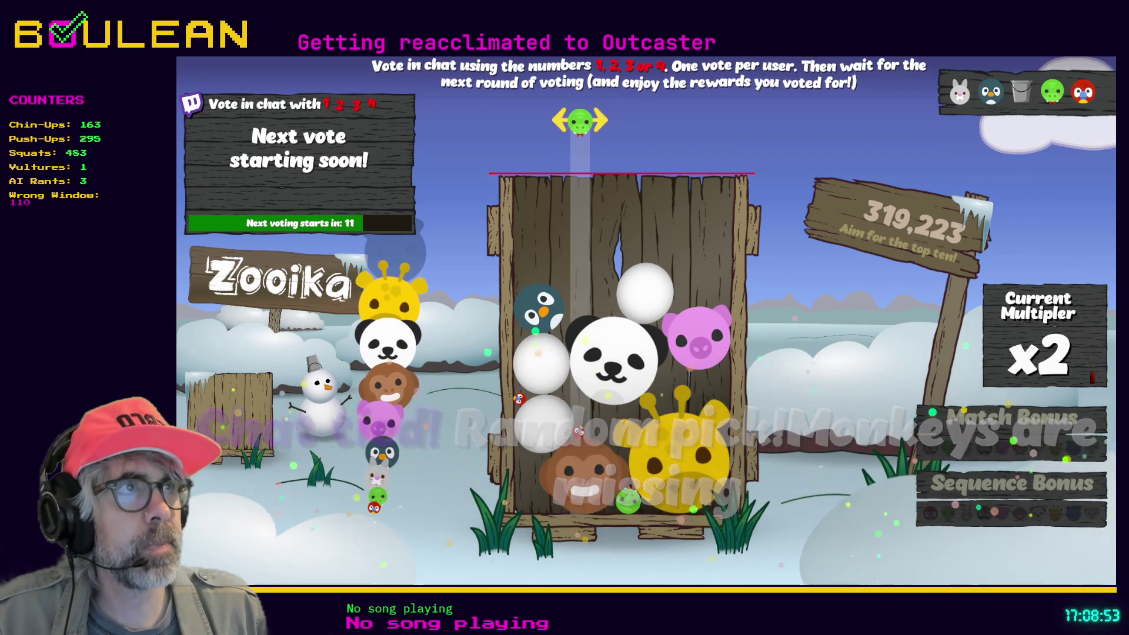
Drop a green ball, a bunny and more balls to pop bubbles for 5,000 points
key("space")
key("Right")
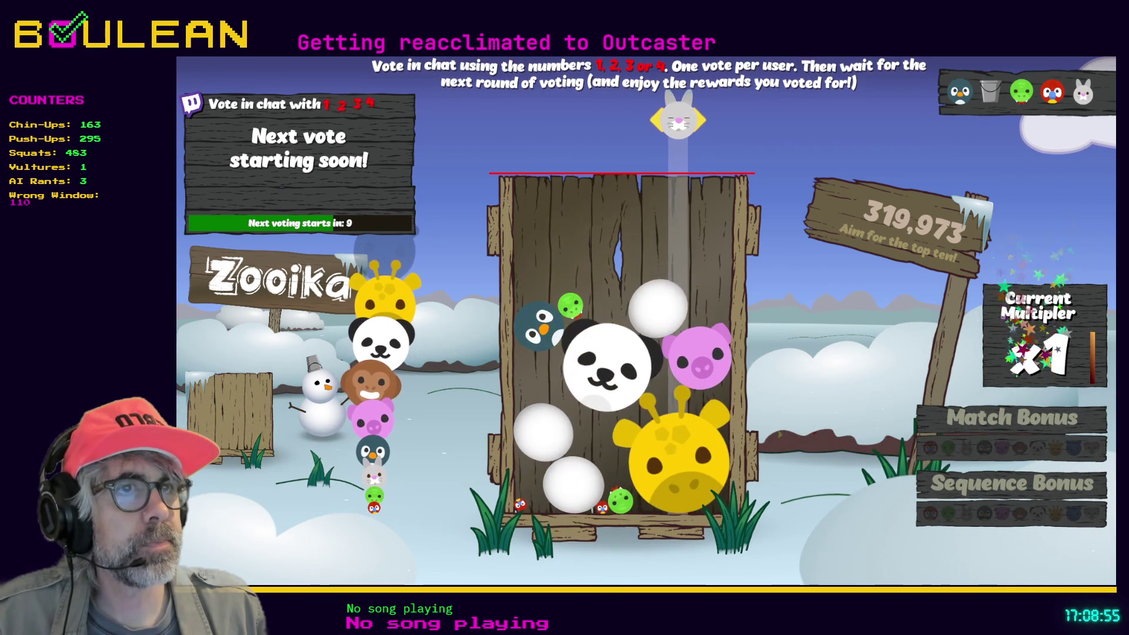
key("space")
key("Left")
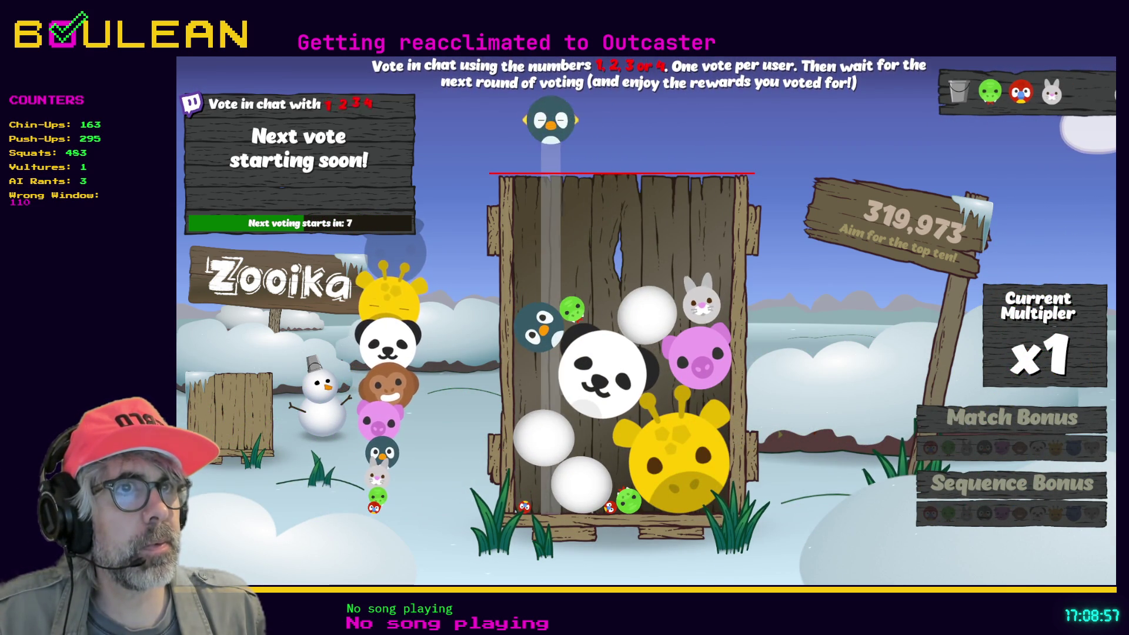
key("space")
key("Right")
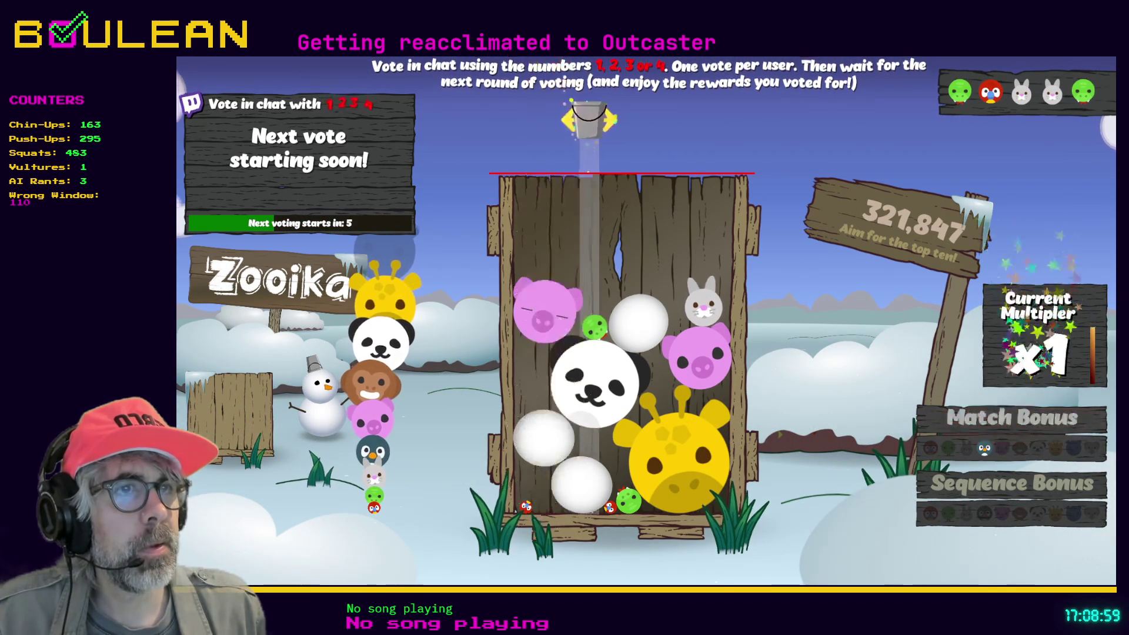
key("Left")
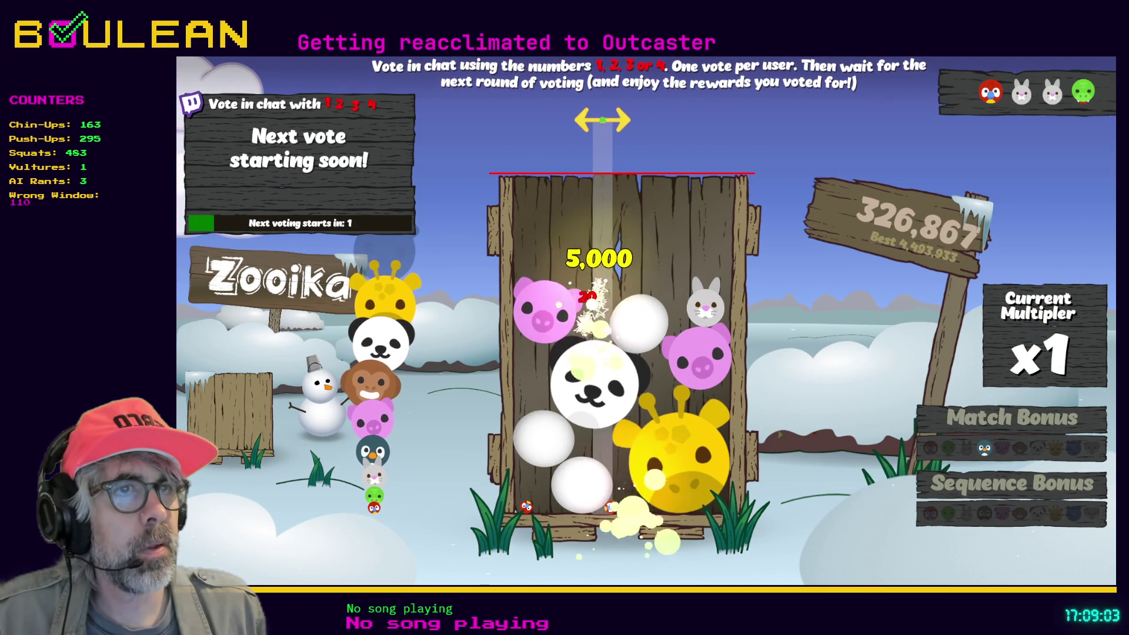
key("Right")
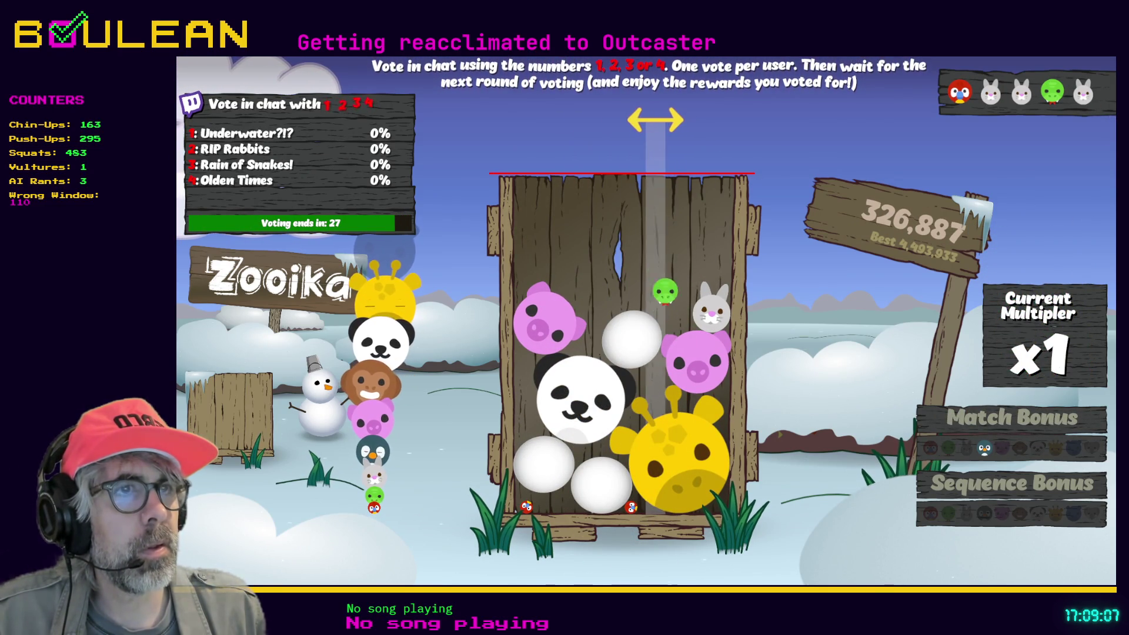
Place a green ball beside the rabbit, then drop a rabbit and snake to start a combo
key("Left")
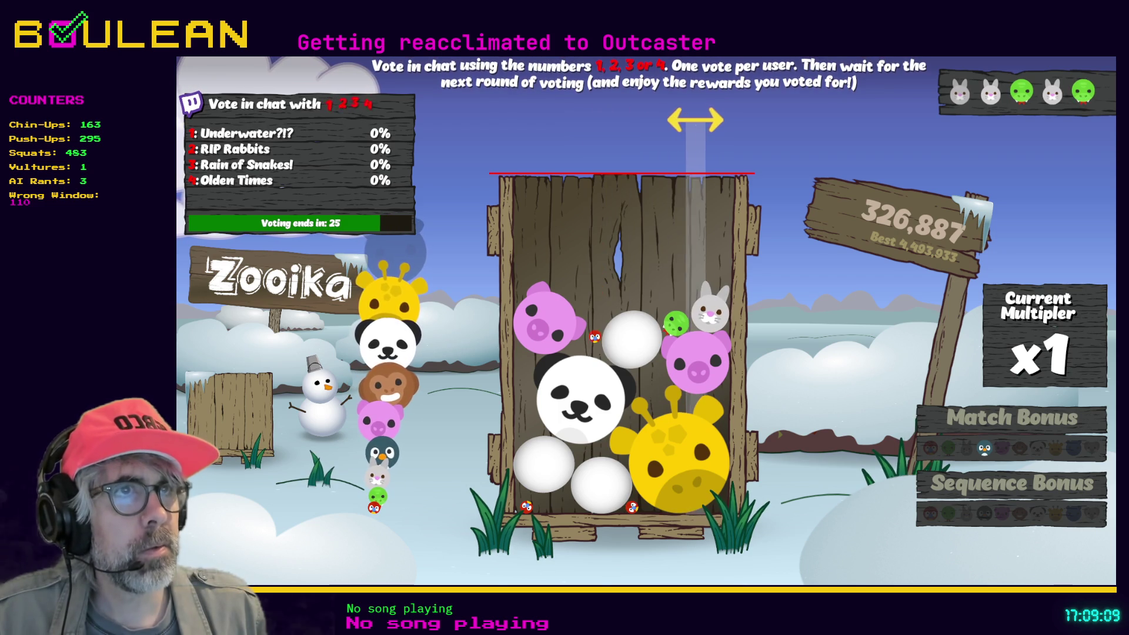
key("Right")
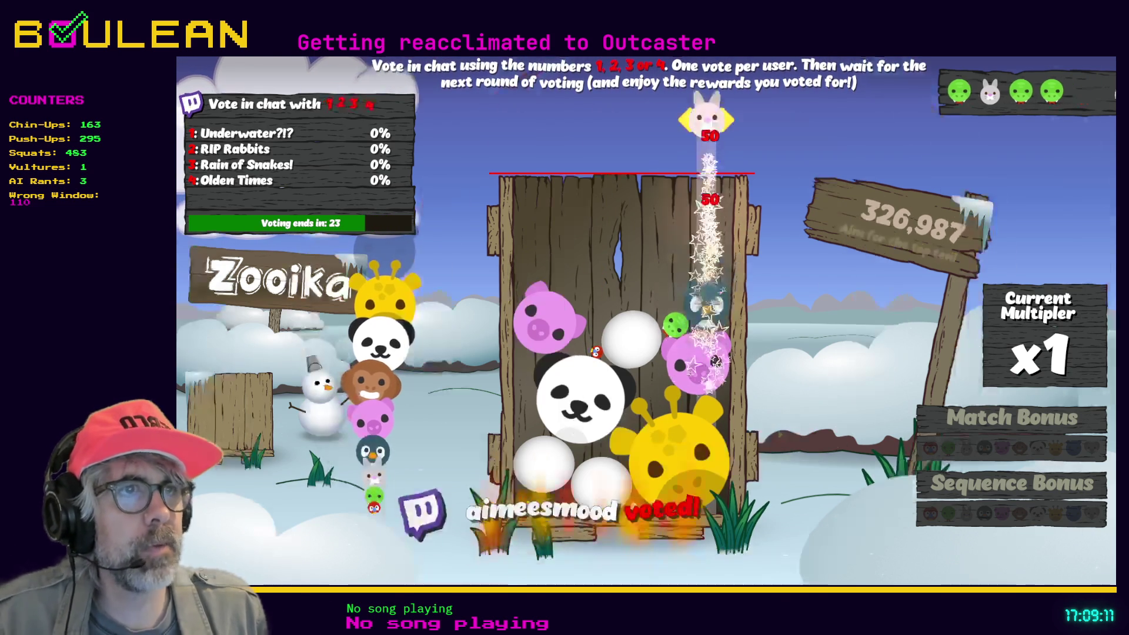
key("Left")
key("Left")
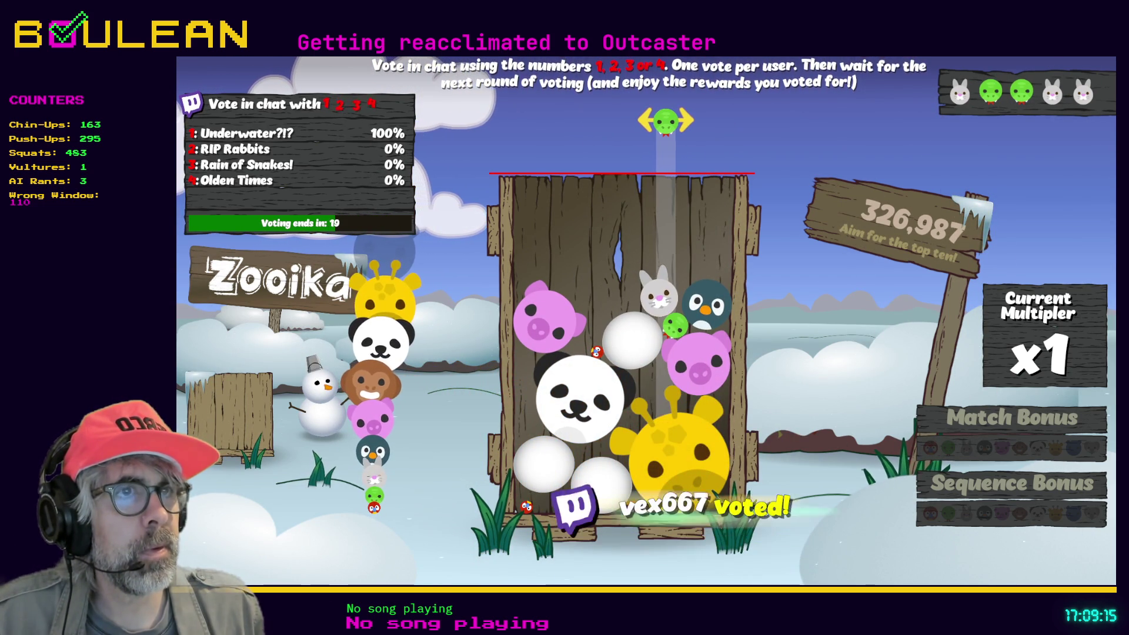
key("Right")
key("space")
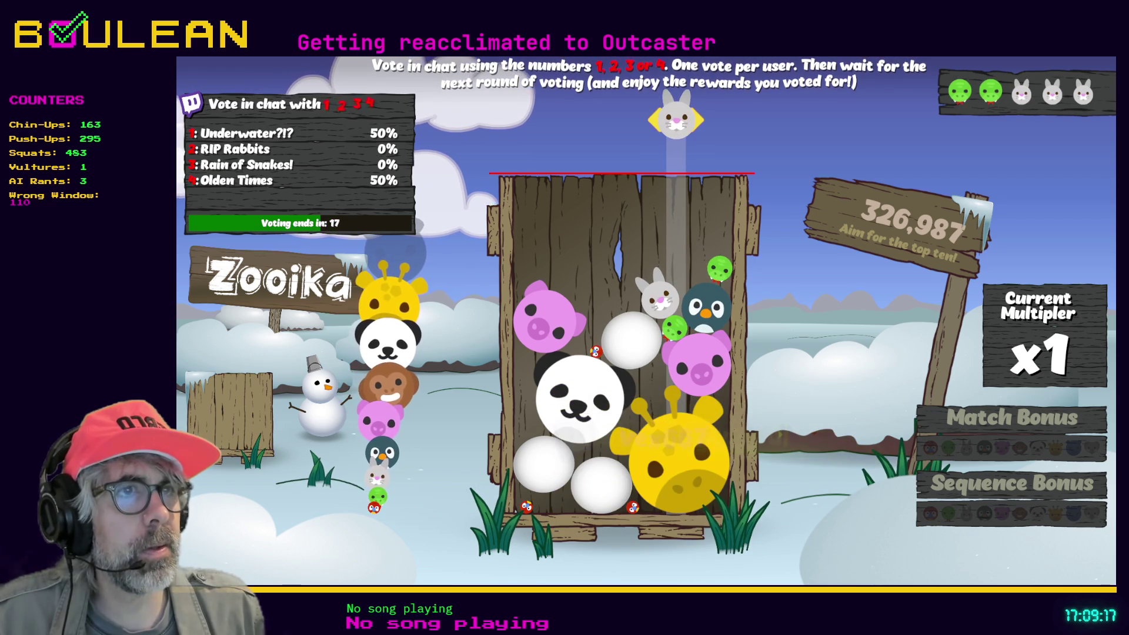
key("space")
Merge two green snakes and two rabbits to keep the merges going
key("Right")
key("Right")
key("space")
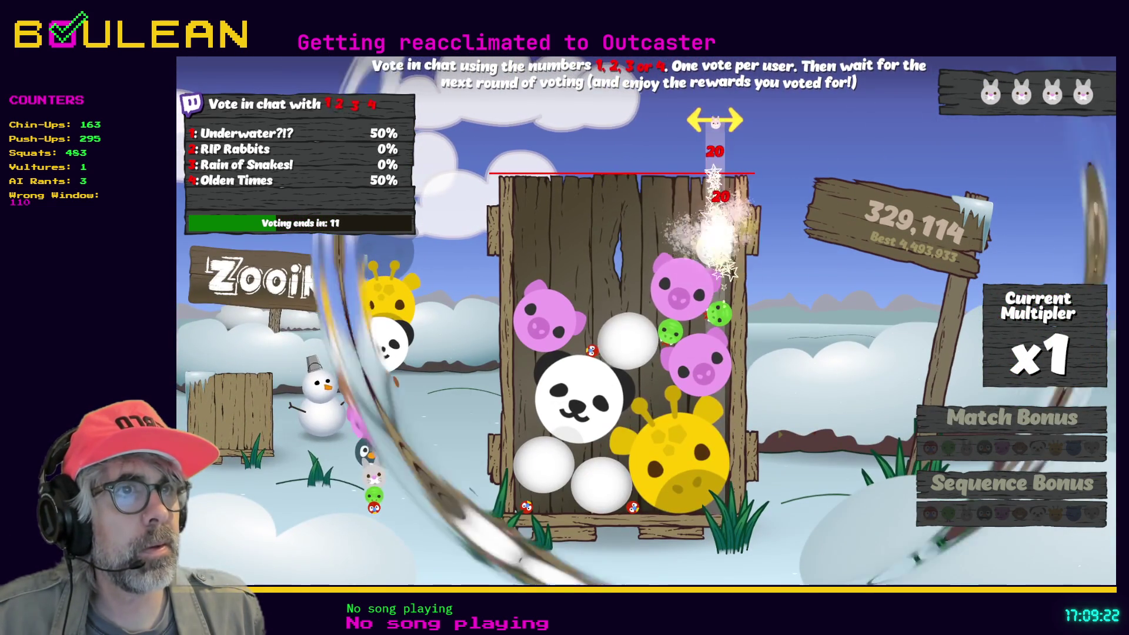
key("Left")
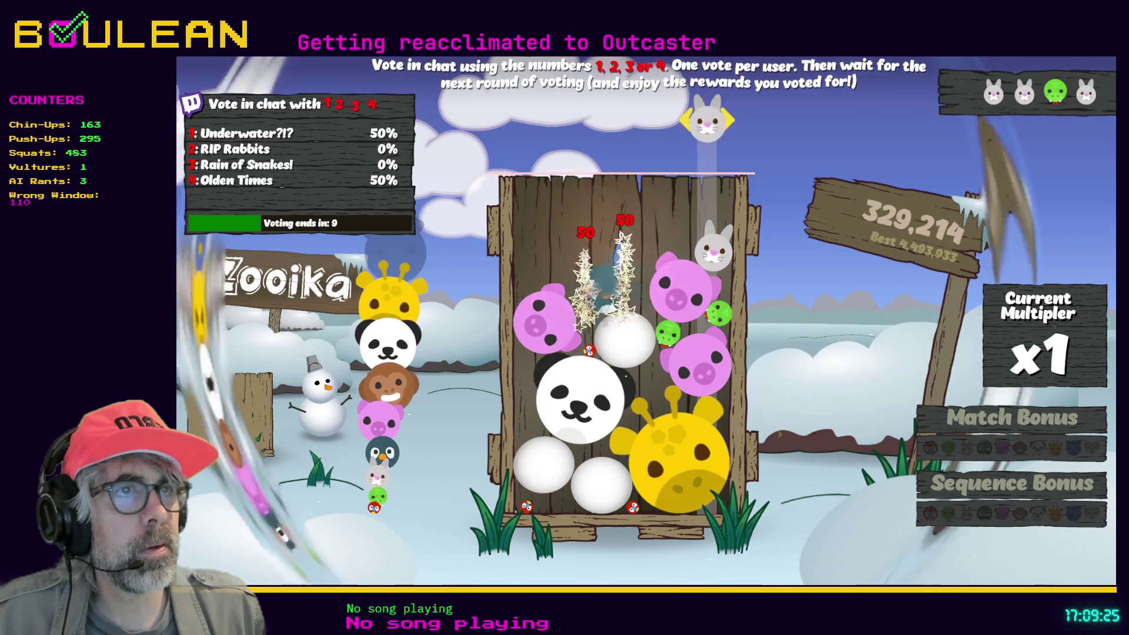
key("Left")
key("space")
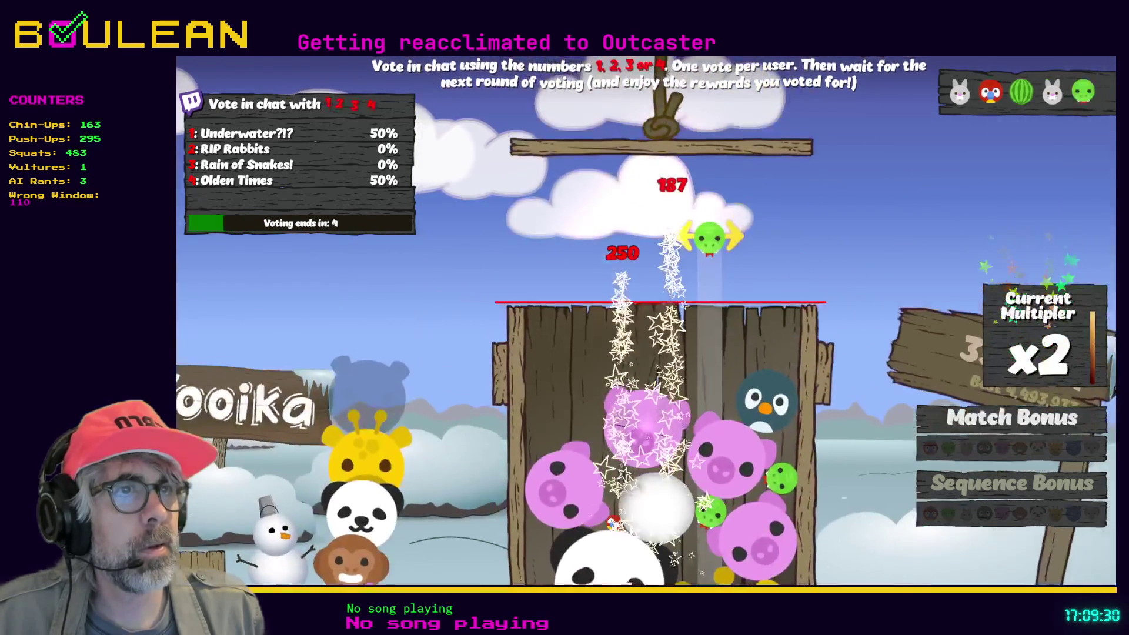
key("Left")
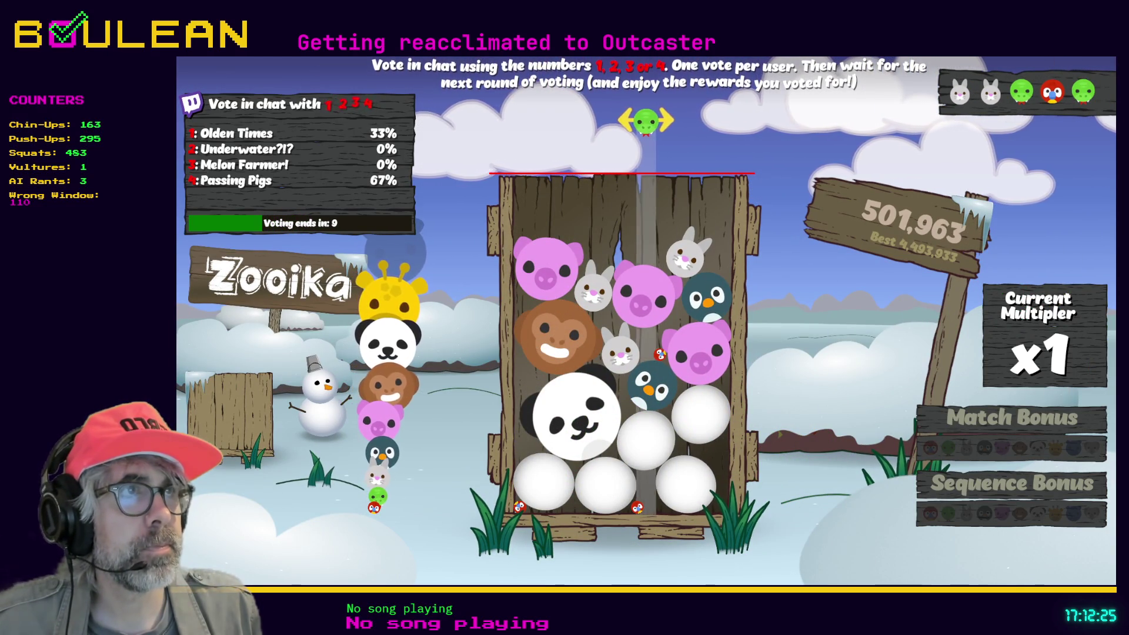
Drop the green snake into the crate
left_click(614, 121)
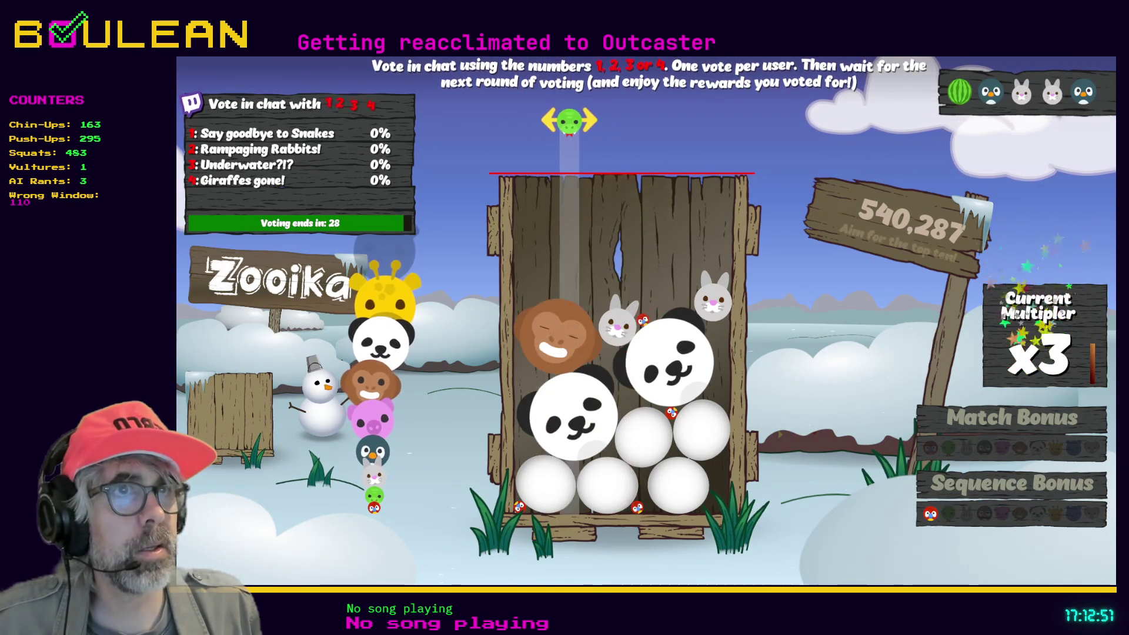
Drop snakes, a white ball, a penguin, rabbits and parrots to chain merges
left_click(675, 120)
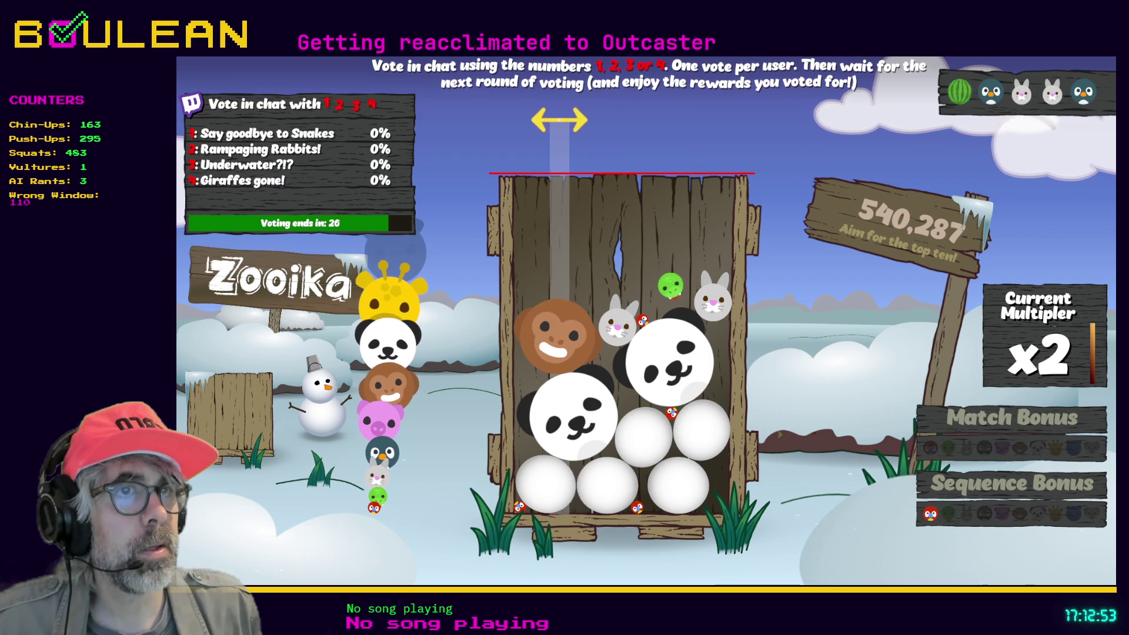
left_click(679, 545)
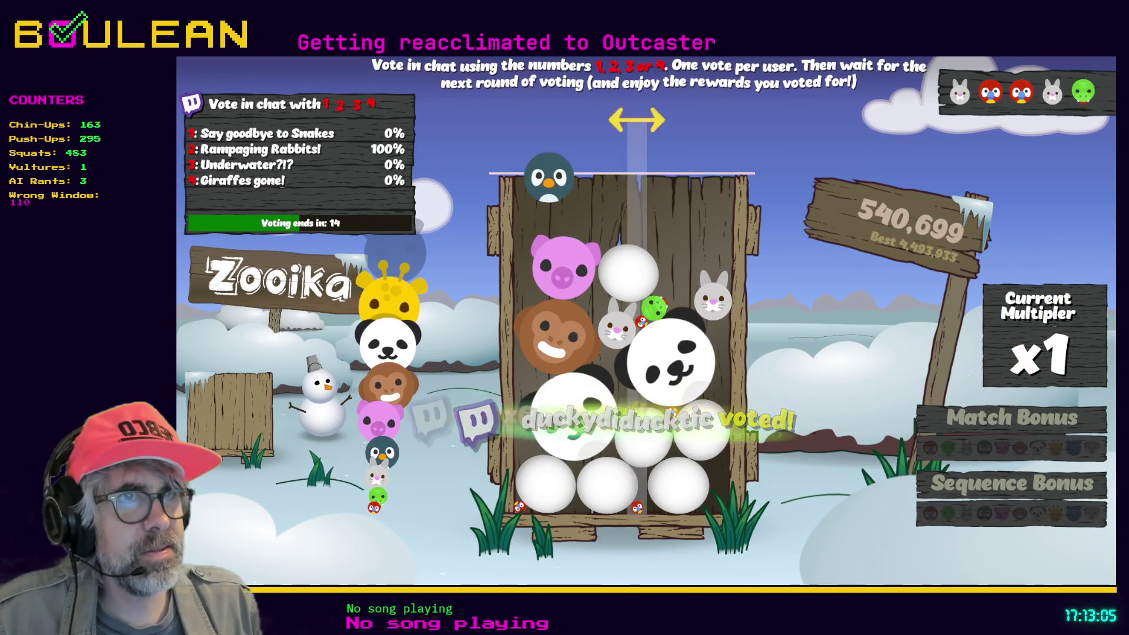
left_click(548, 169)
left_click(709, 168)
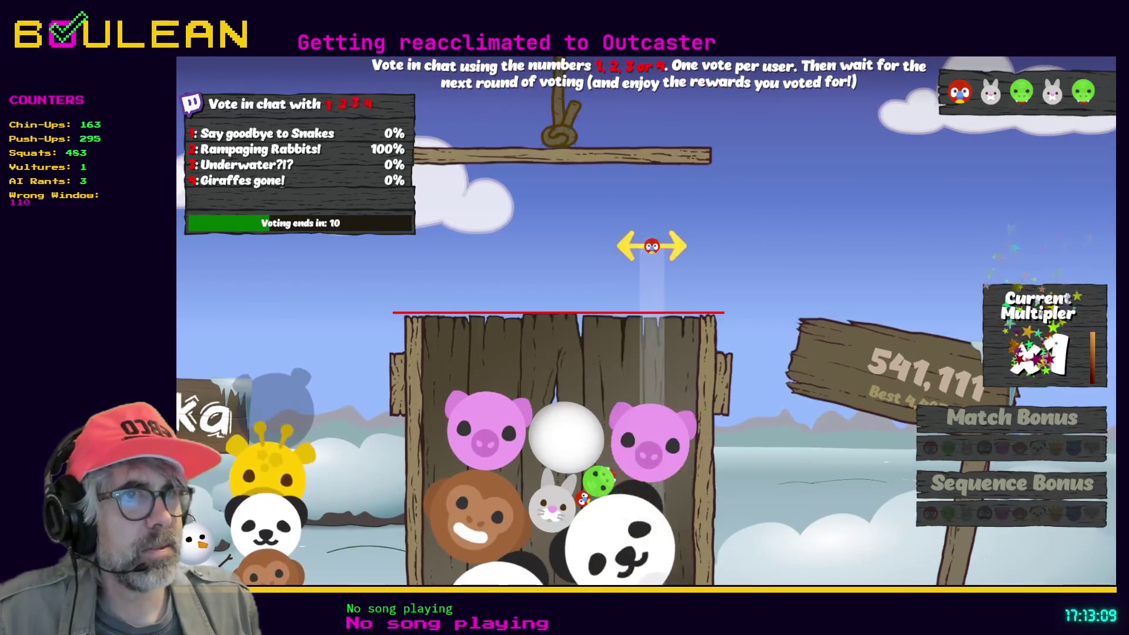
left_click(658, 245)
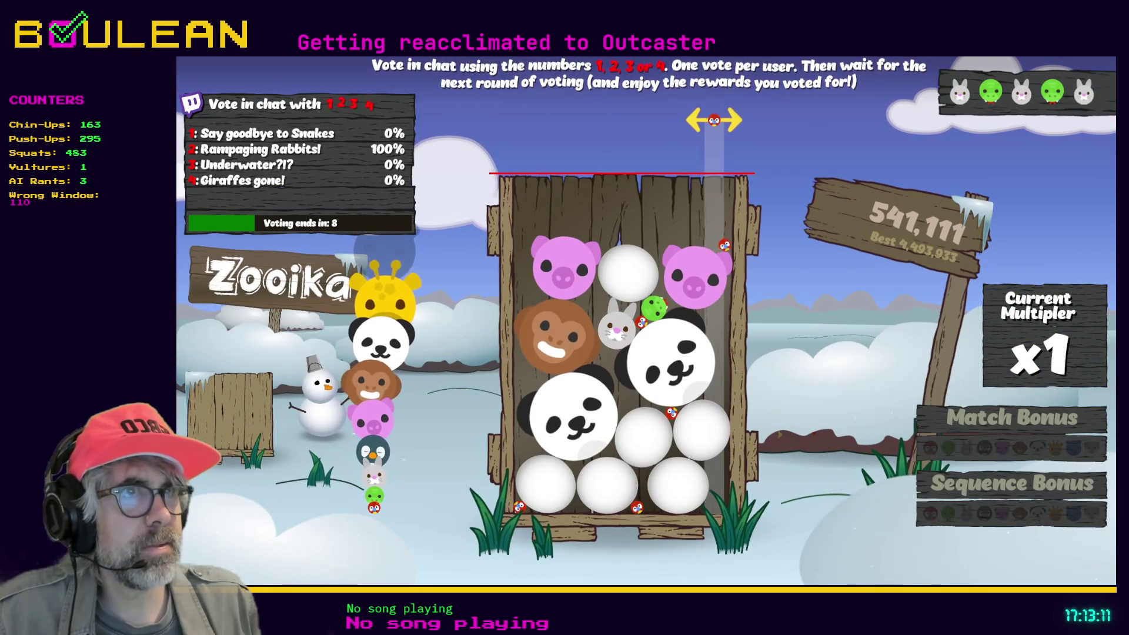
left_click(713, 169)
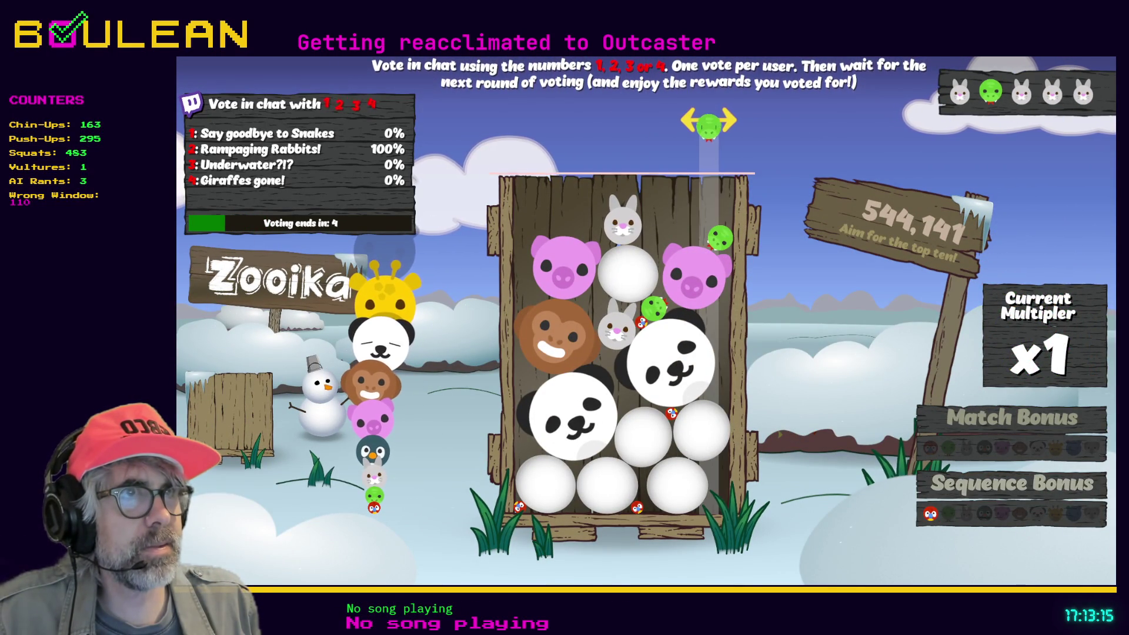
left_click(709, 170)
left_click(630, 170)
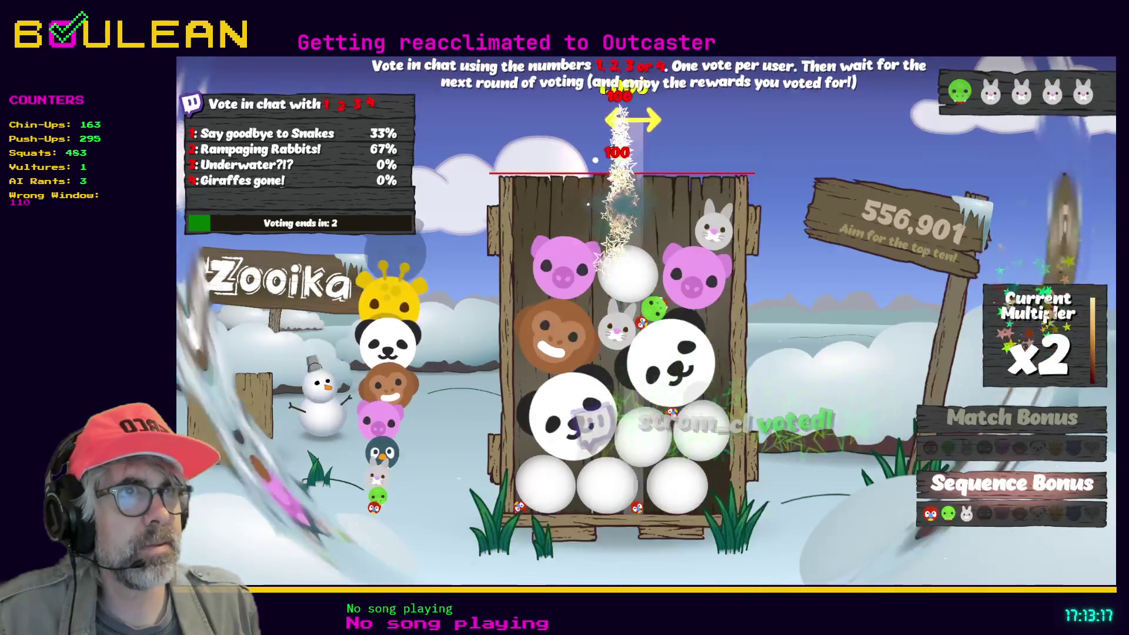
left_click(659, 171)
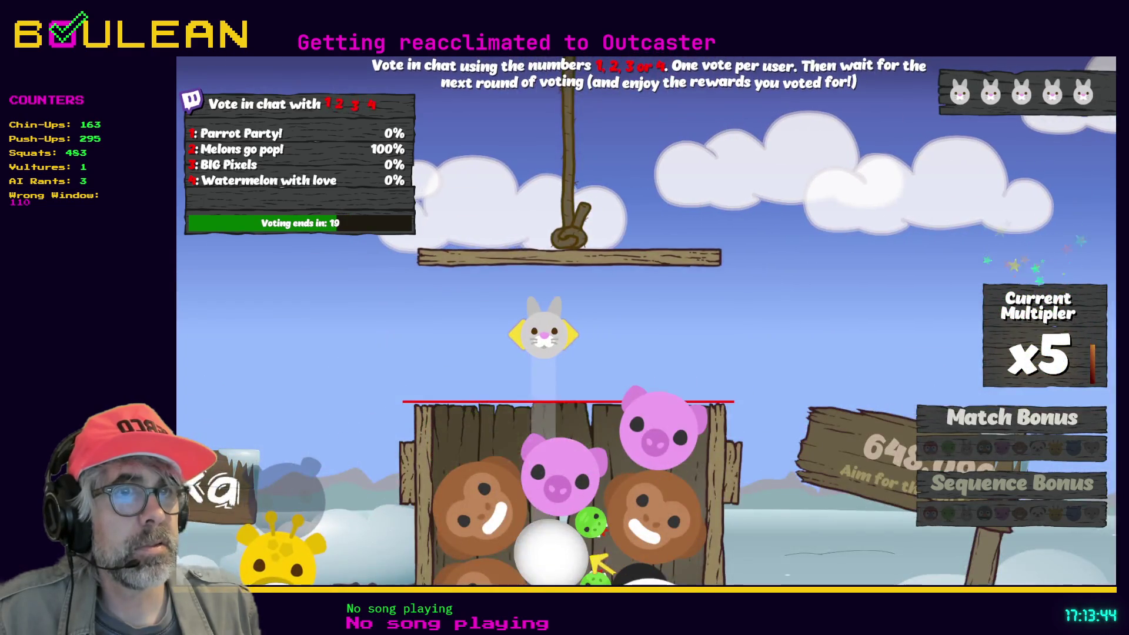
Drop the bunny into the crate and let the round end at 711,261
key("space")
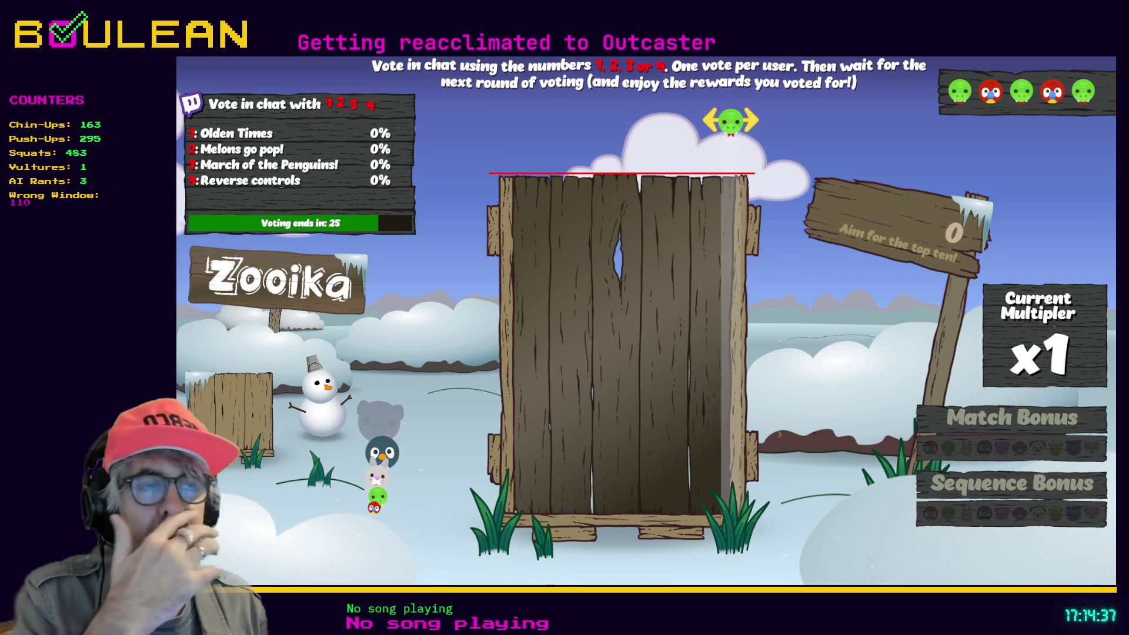
Pause Zooika with Esc and choose Exit Game to end the current round
key("Escape")
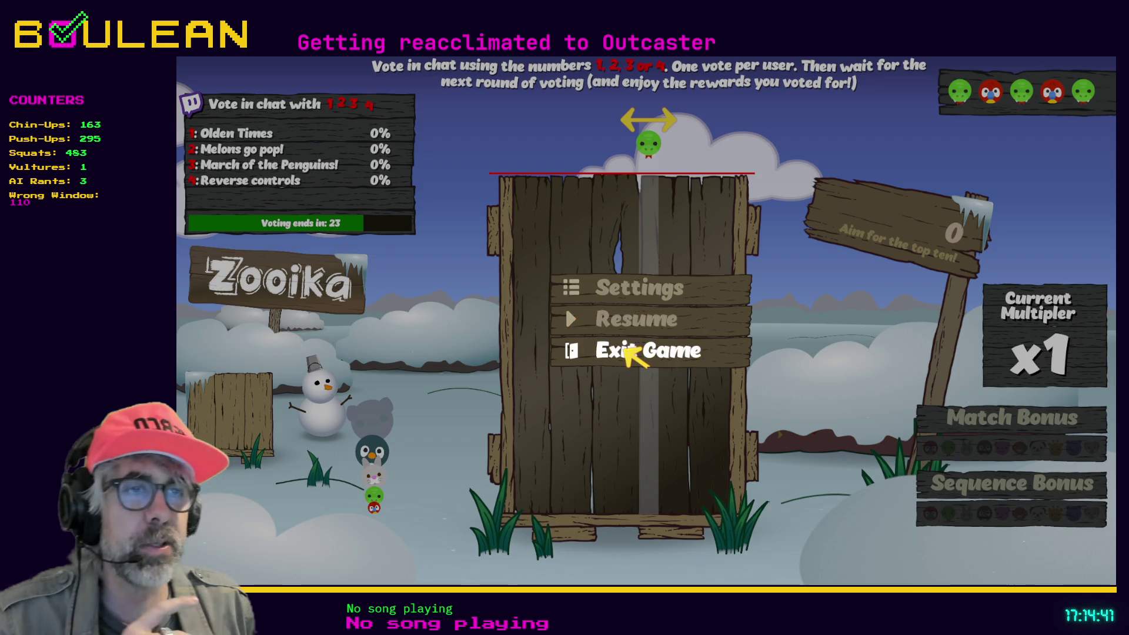
left_click(626, 347)
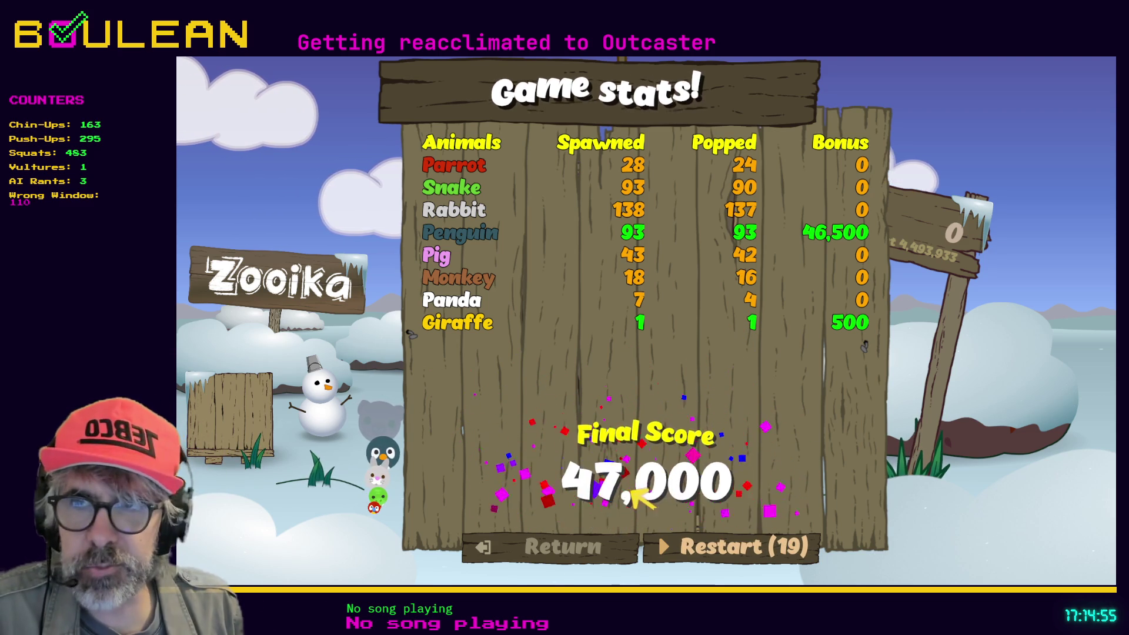
Choose Return on the Game stats board to go back to Zooika's main menu
left_click(556, 544)
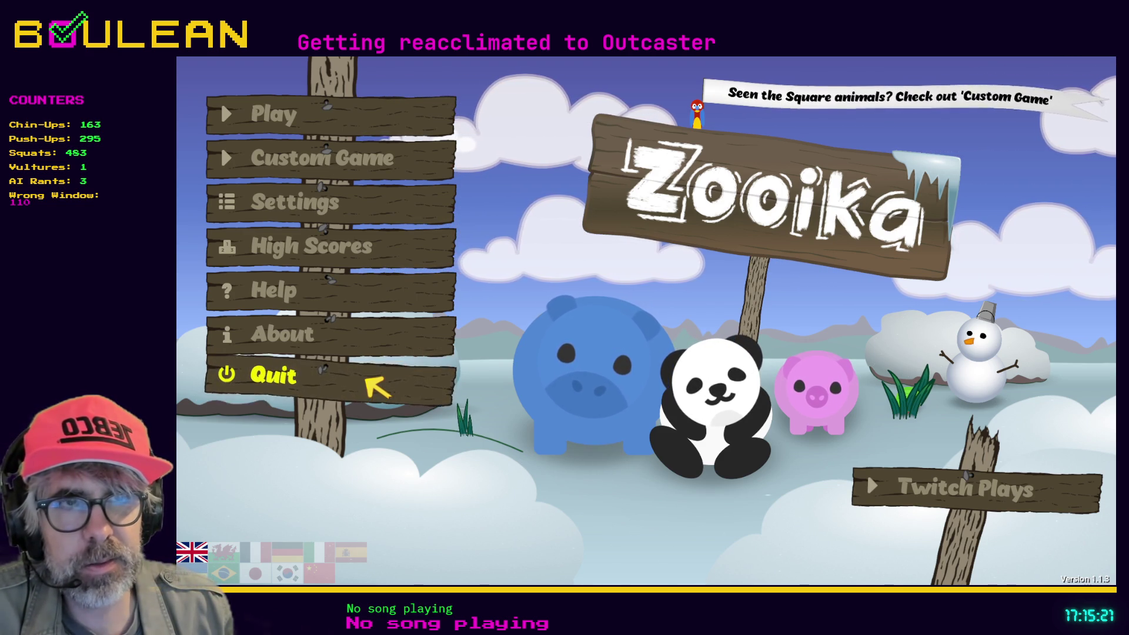
Choose Quit on Zooika's main menu to return to the Godot editor
left_click(367, 380)
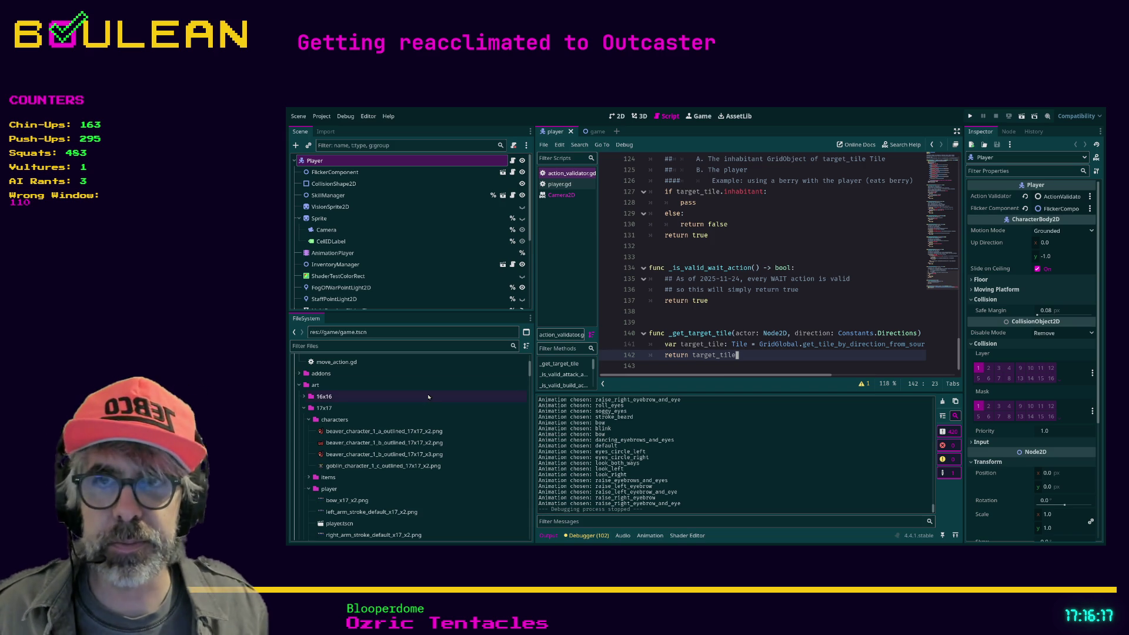
Place the caret on the return line of _is_valid_wait_action in action_validator.gd
left_click(807, 299)
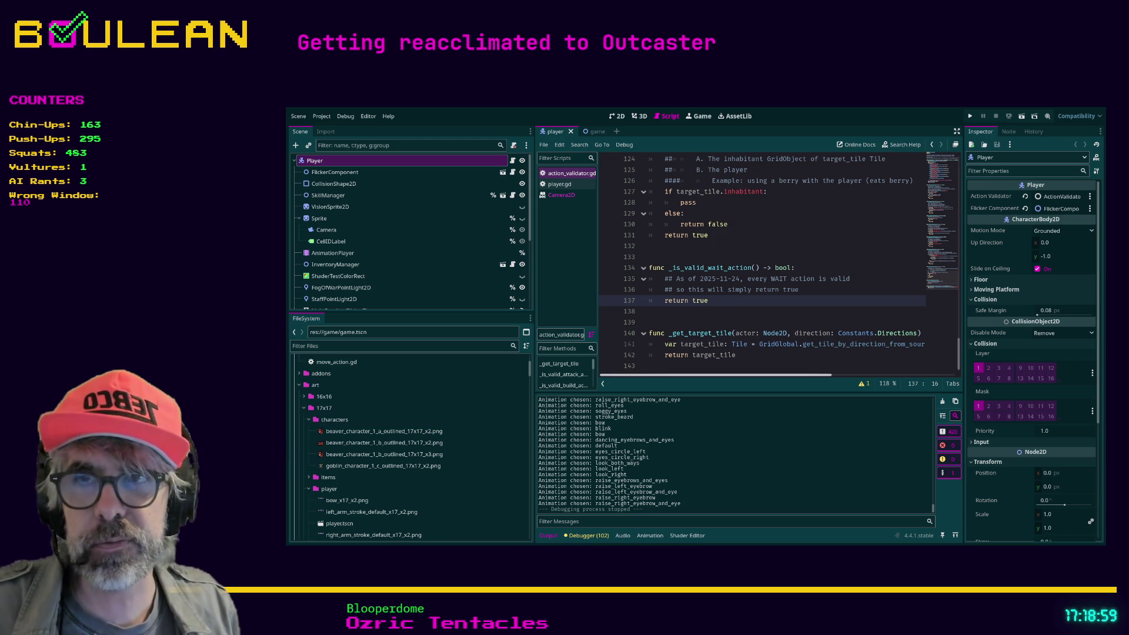
left_click(669, 310)
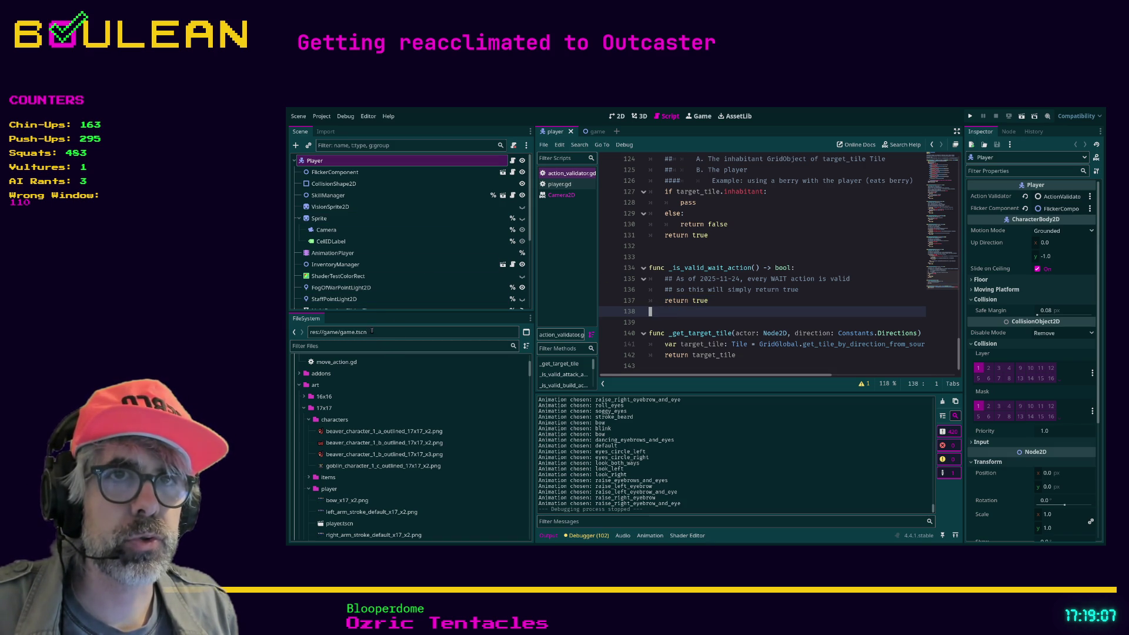
Drag the Scene/FileSystem splitter down to show more Player nodes, then place the caret above _is_valid_wait_action
left_click_drag(372, 312, 406, 344)
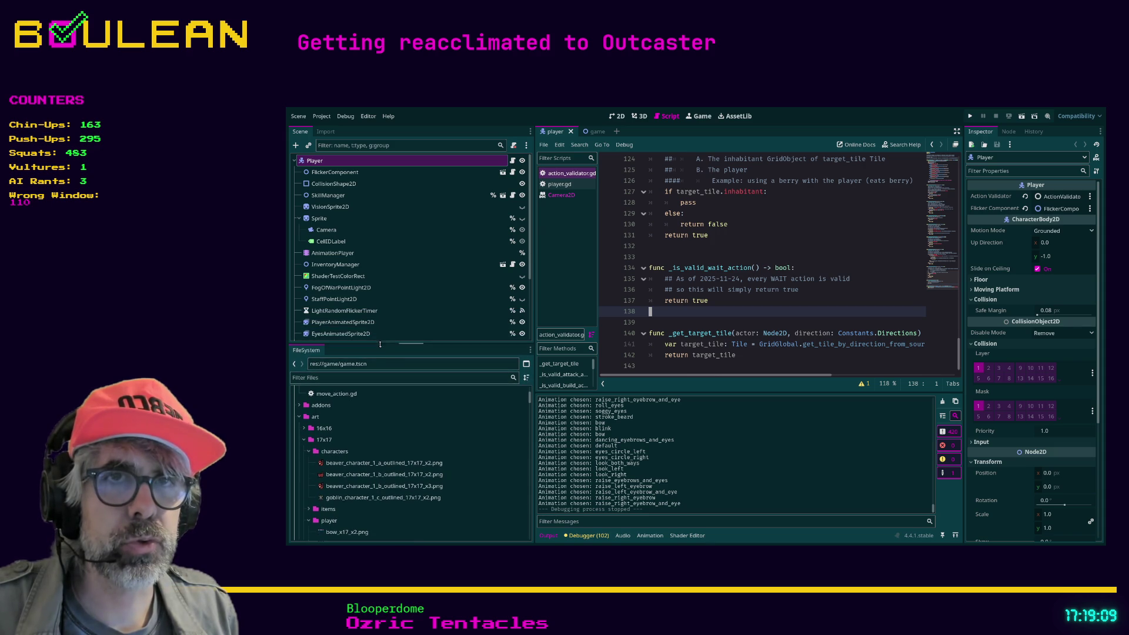
left_click(727, 256)
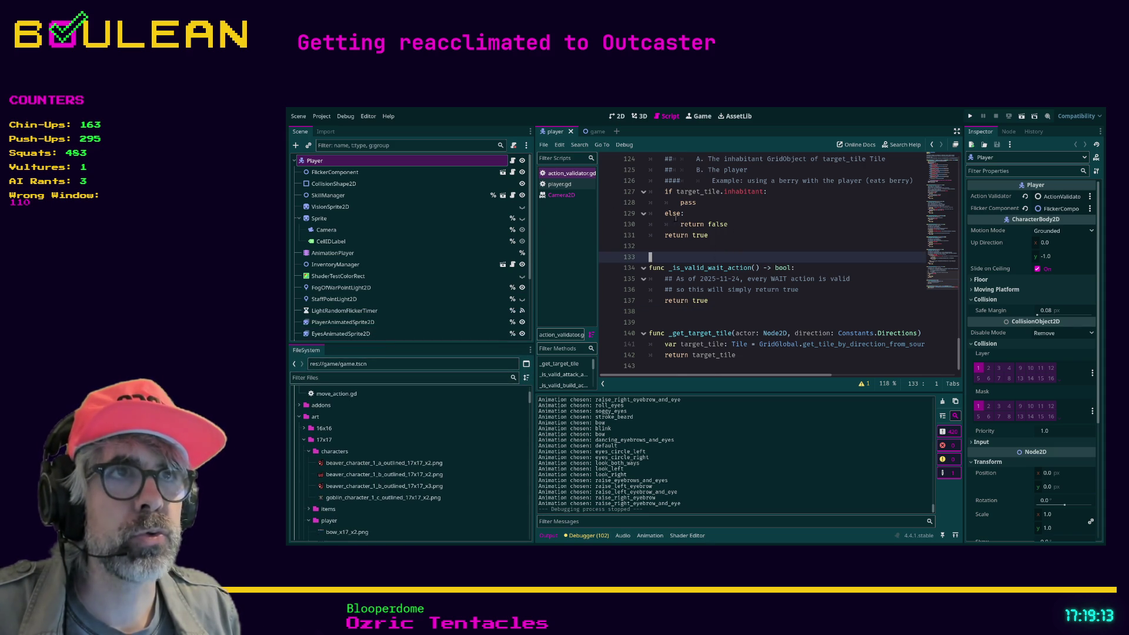
scroll(762, 252, "up", 1)
scroll(788, 264, "down", 2)
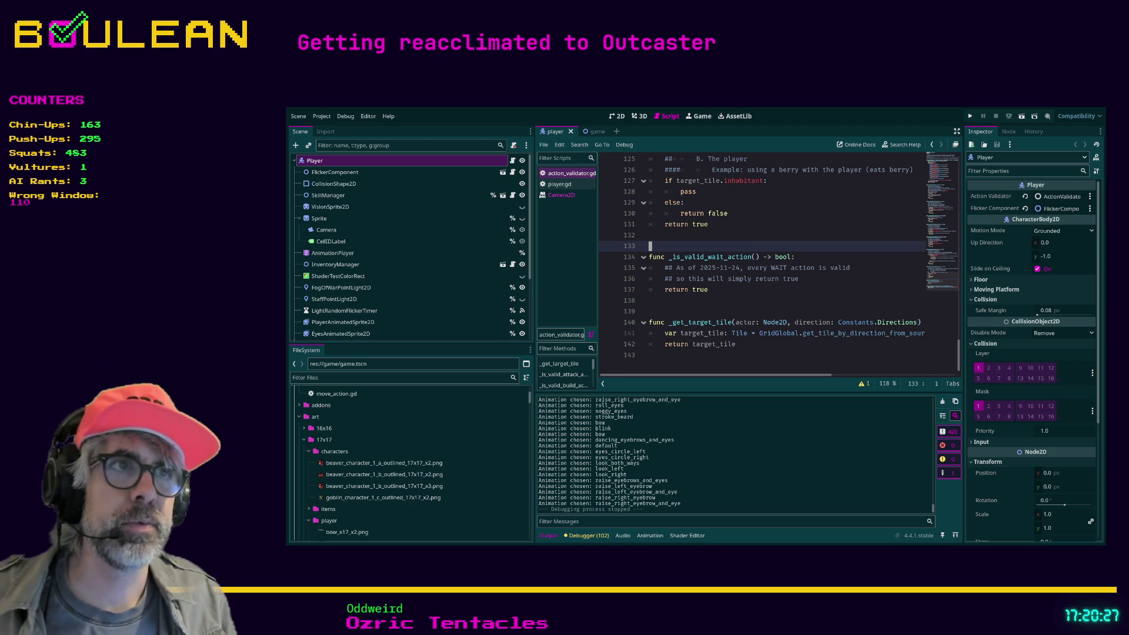
left_click(736, 292)
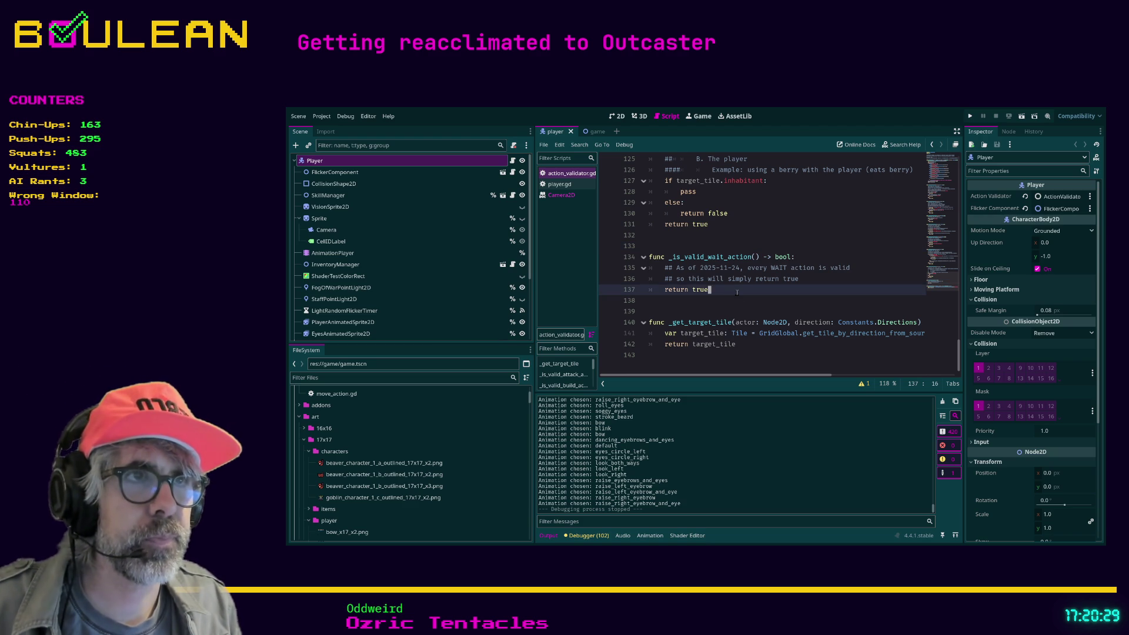
scroll(690, 274, "up", 1)
left_click(672, 280)
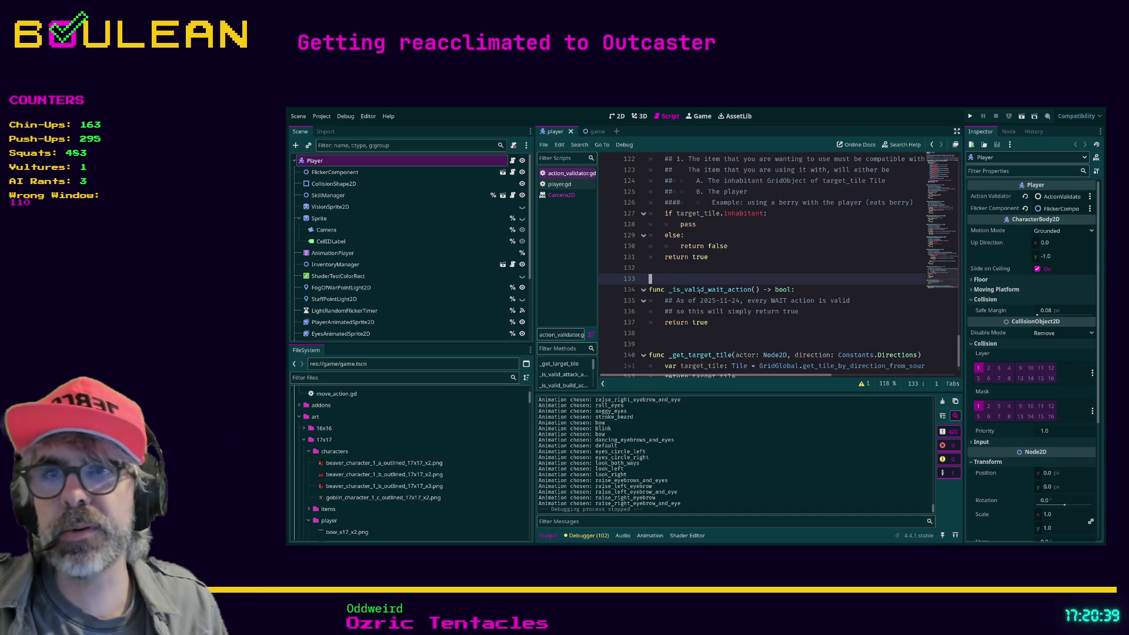
scroll(714, 294, "up", 2)
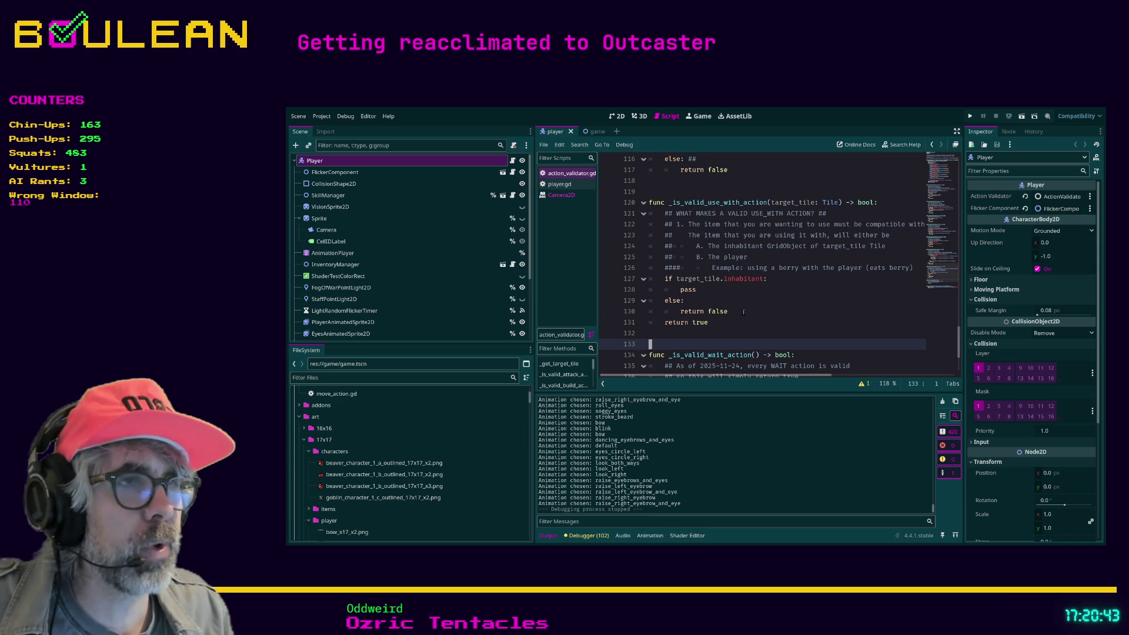
scroll(743, 312, "up", 1)
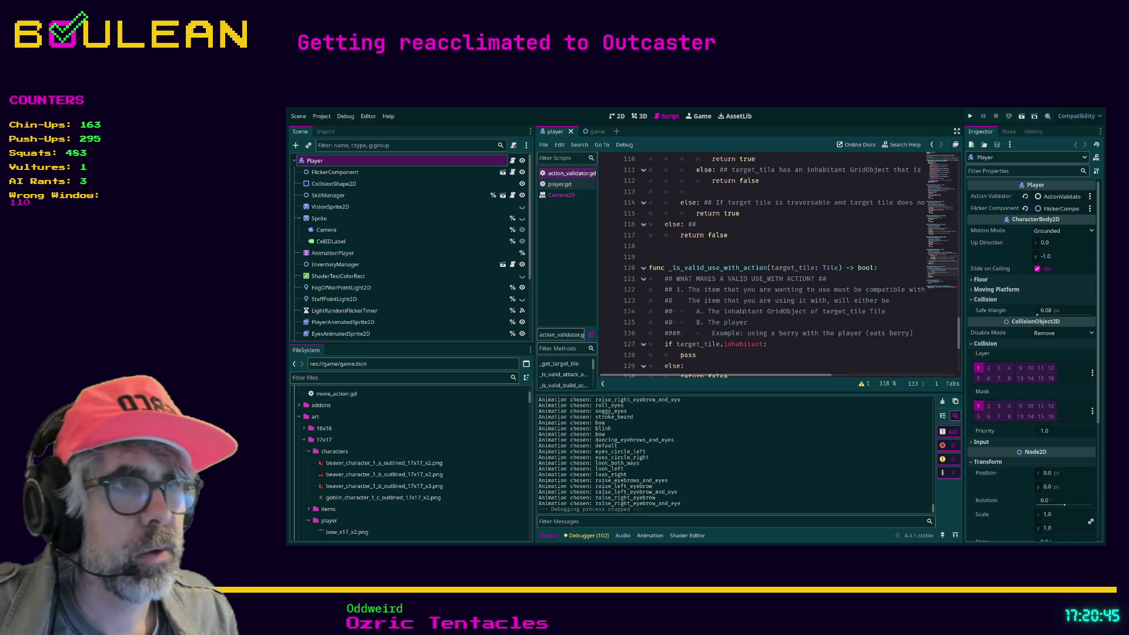
scroll(744, 312, "up", 2)
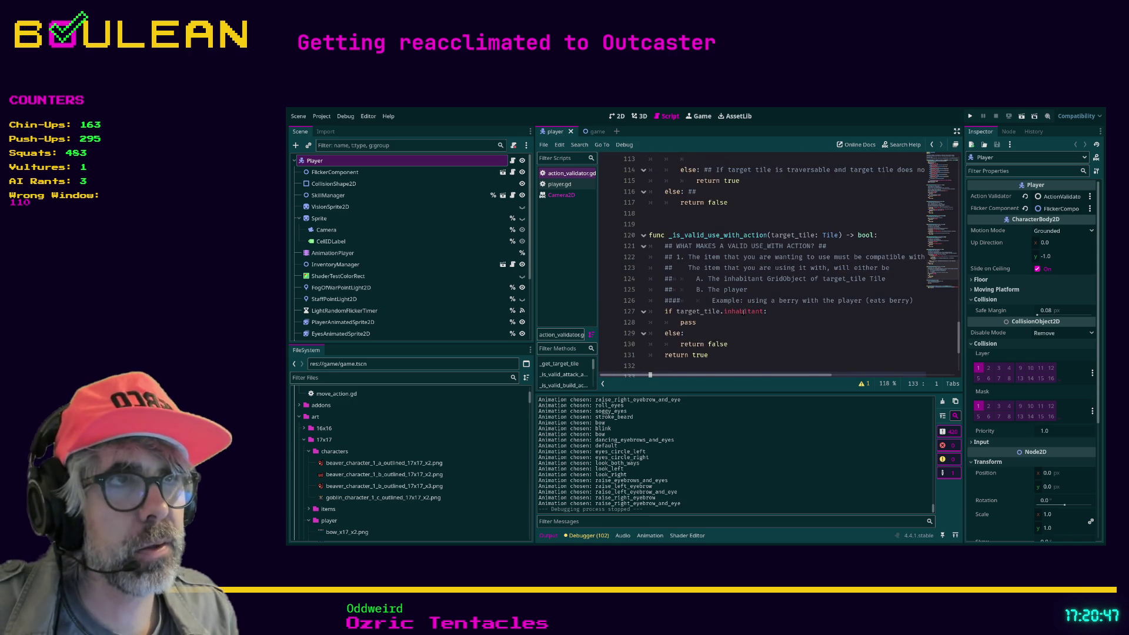
left_click(688, 291)
scroll(687, 302, "up", 2)
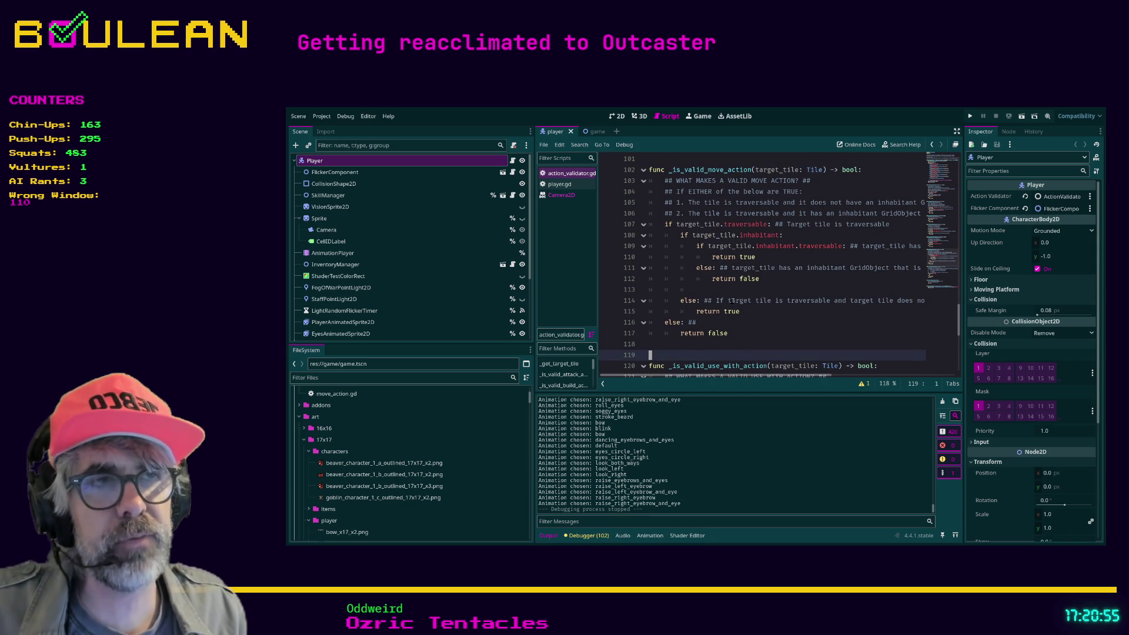
scroll(753, 319, "up", 1)
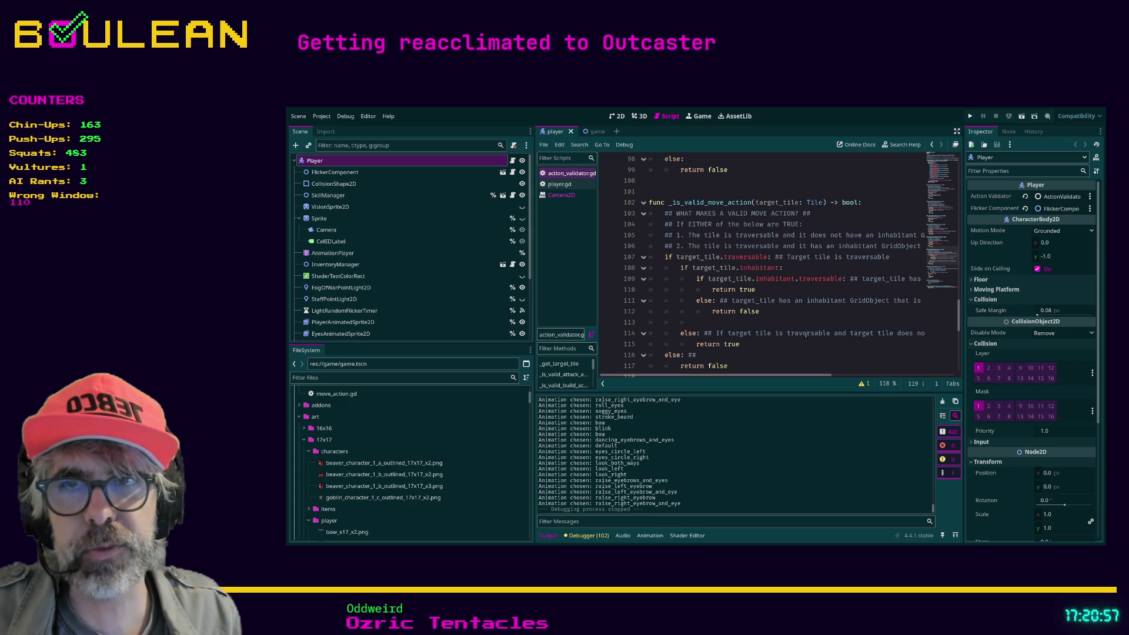
scroll(805, 335, "up", 1)
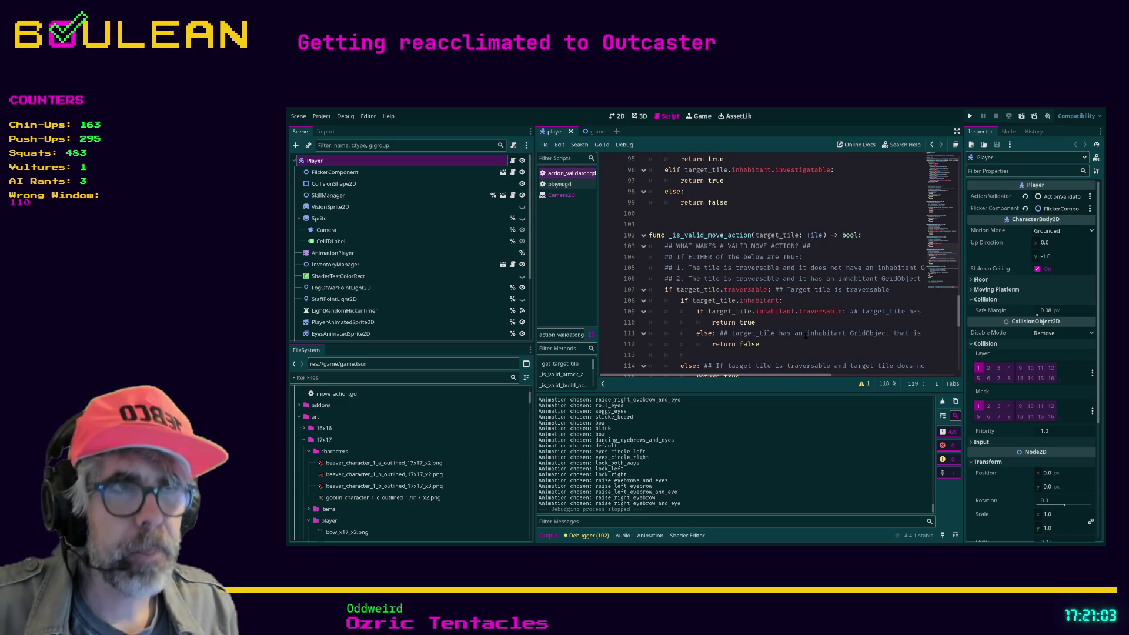
scroll(758, 310, "up", 1)
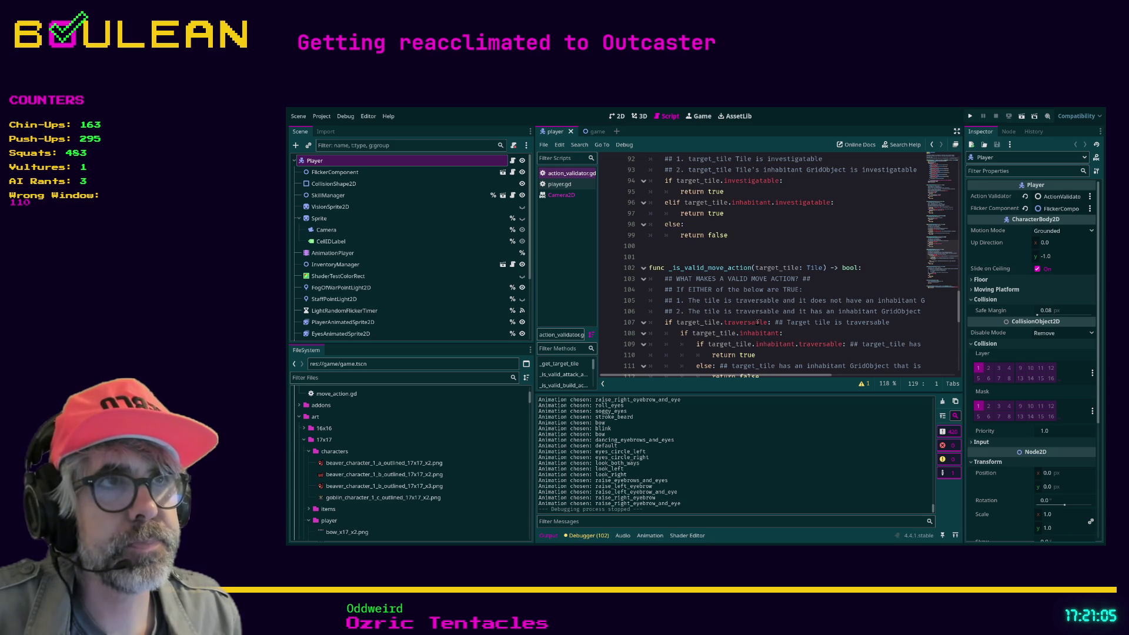
scroll(751, 321, "up", 2)
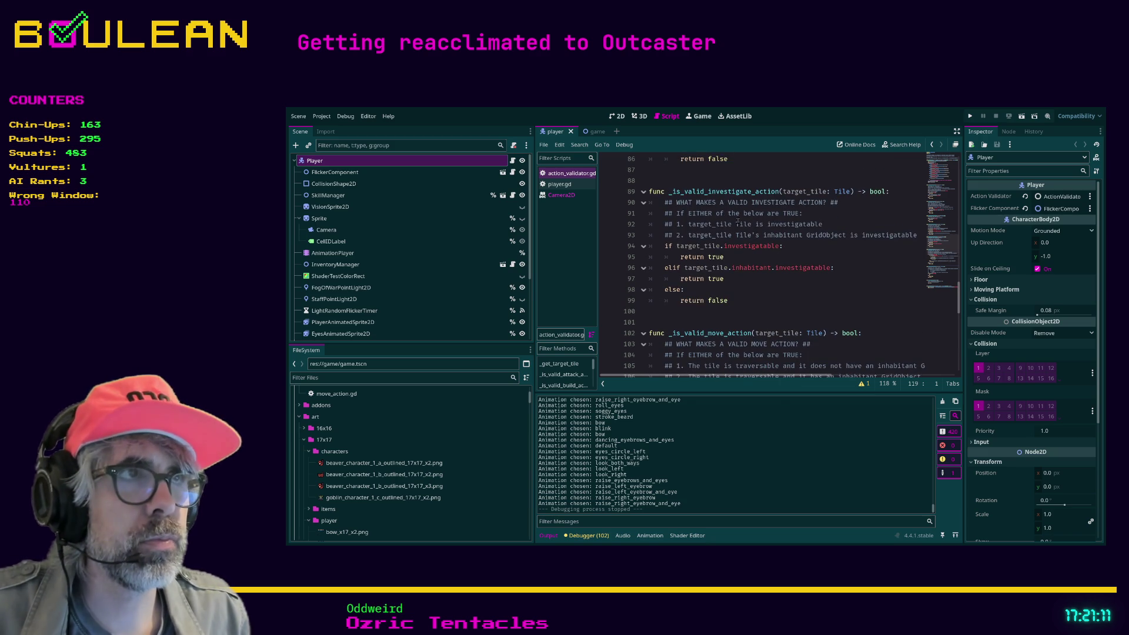
scroll(782, 253, "up", 1)
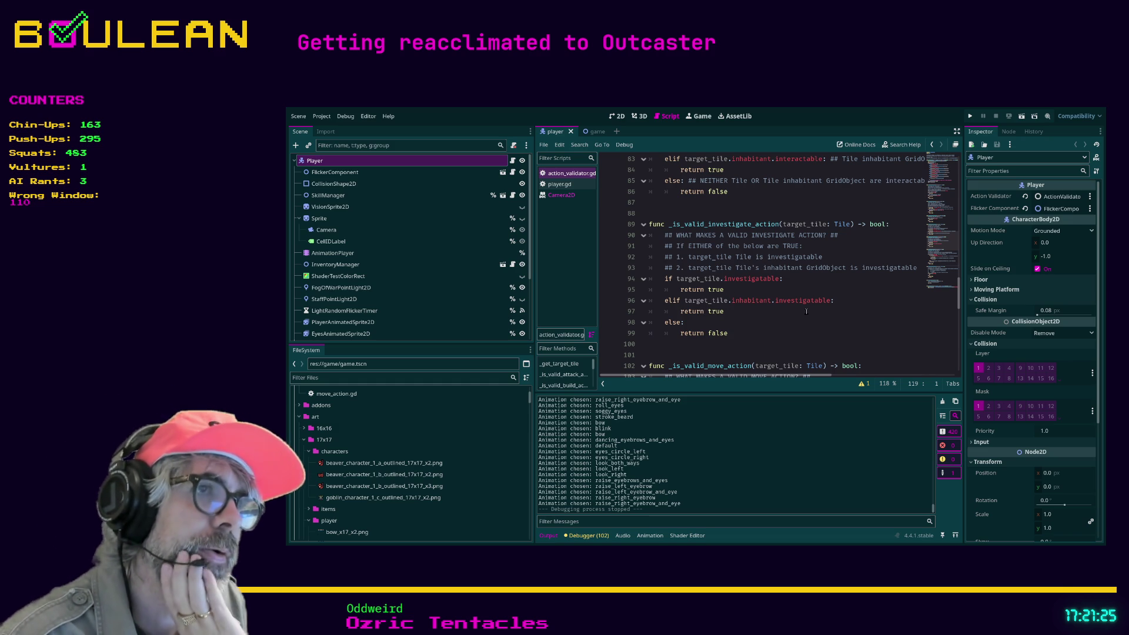
scroll(741, 303, "down", 3)
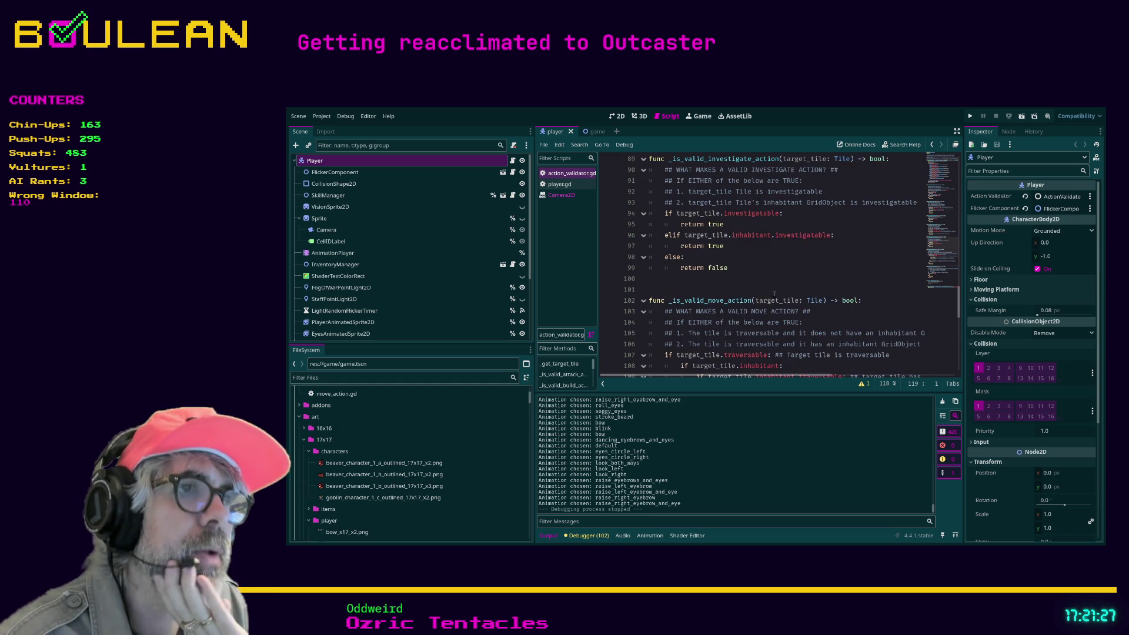
scroll(775, 293, "down", 1)
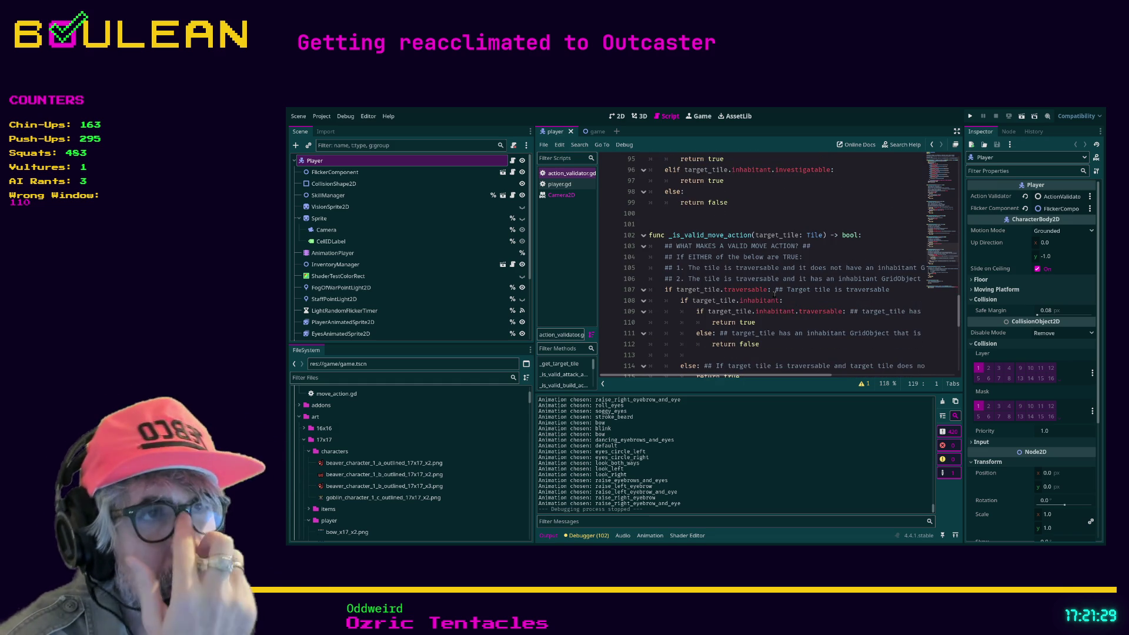
Collapse the Output panel, highlight every inhabitant use on line 109, and enter distraction-free mode
left_click(776, 313)
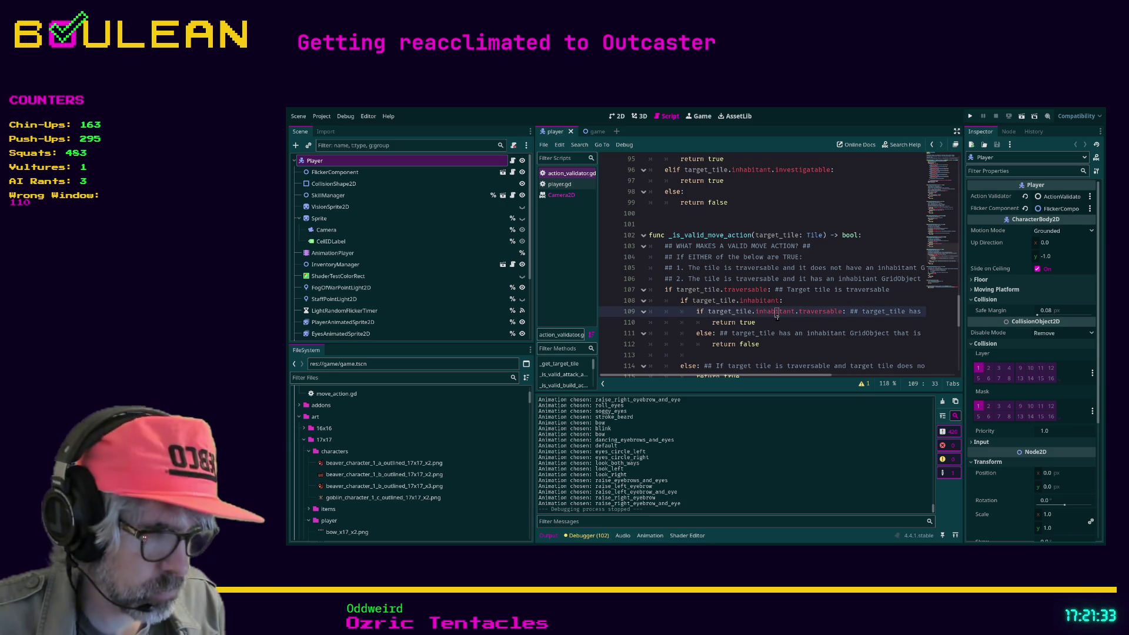
key("ctrl+j")
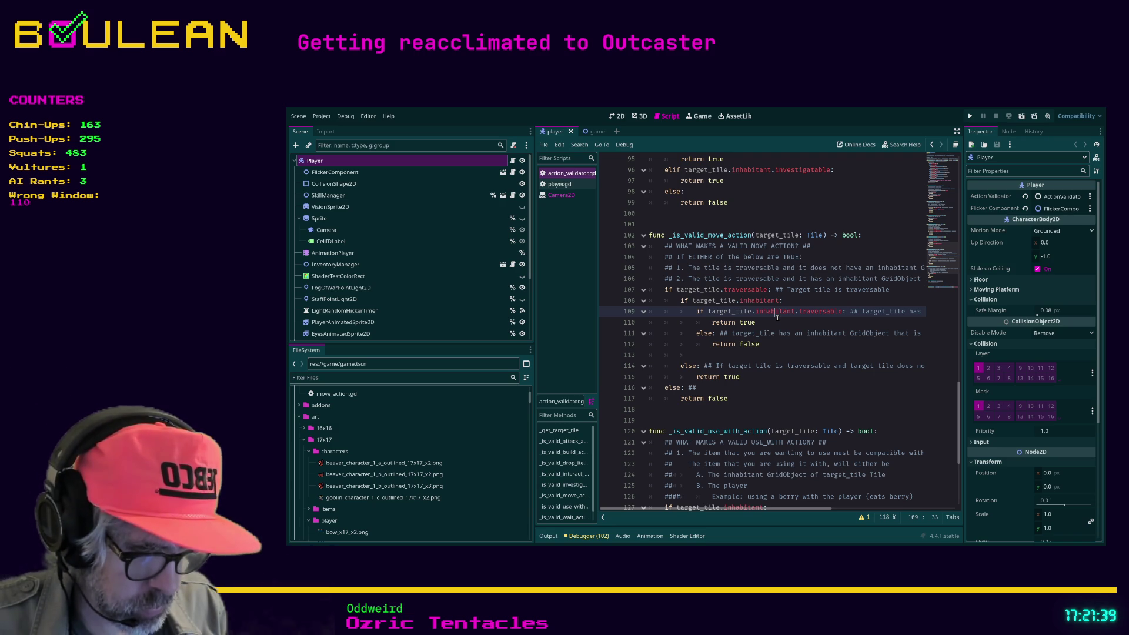
left_click(776, 315)
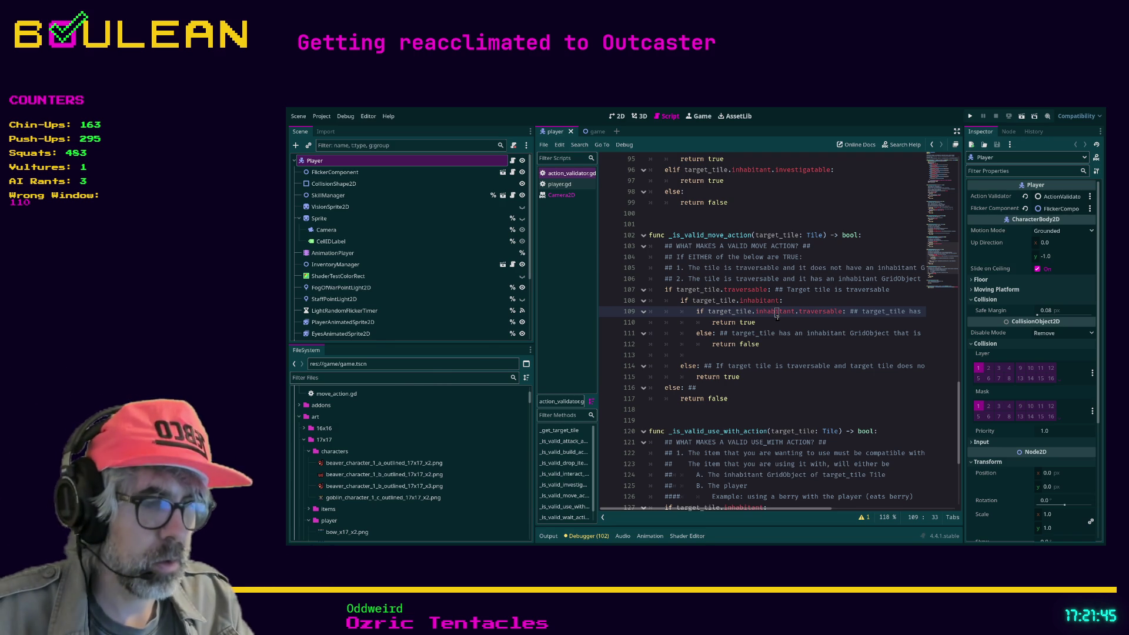
key("ctrl+shift+F11")
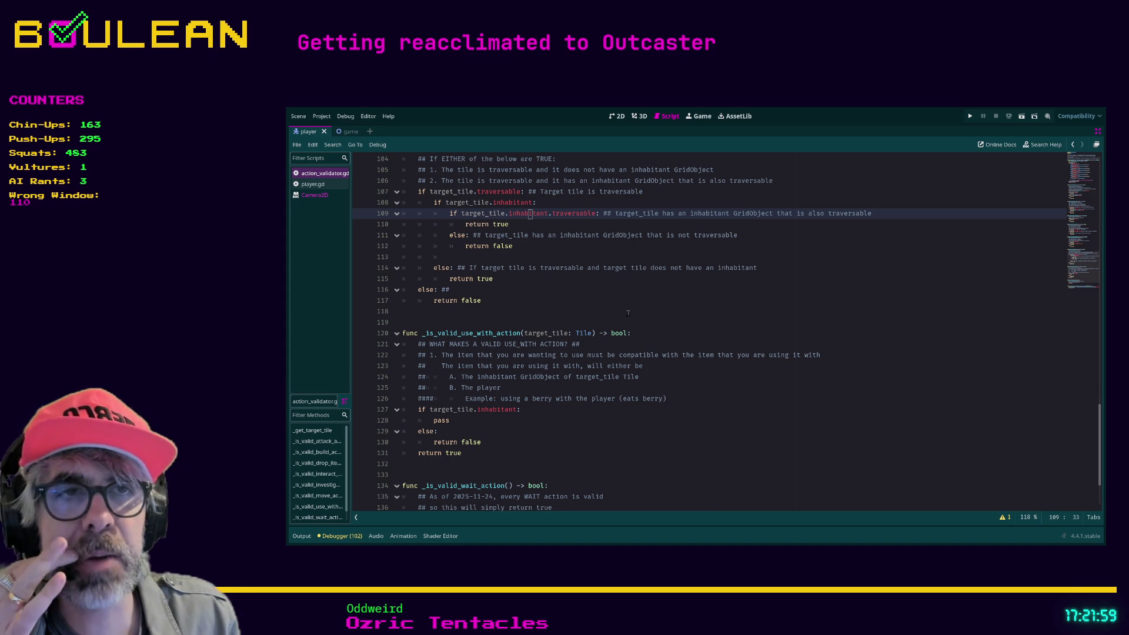
scroll(541, 315, "up", 1)
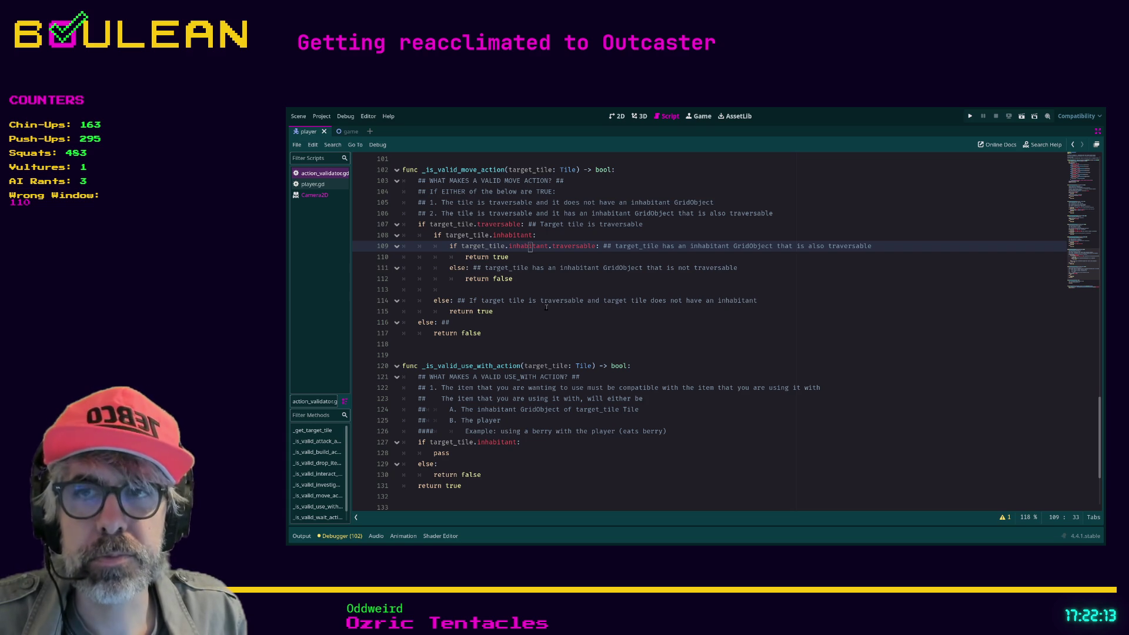
scroll(553, 312, "up", 1)
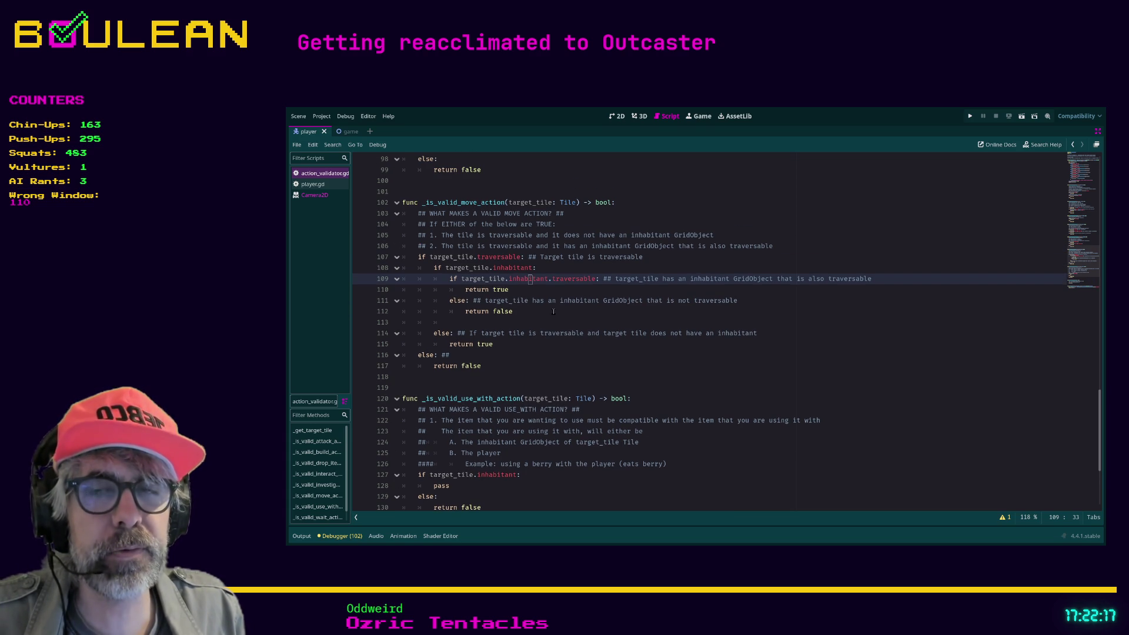
scroll(553, 312, "down", 1)
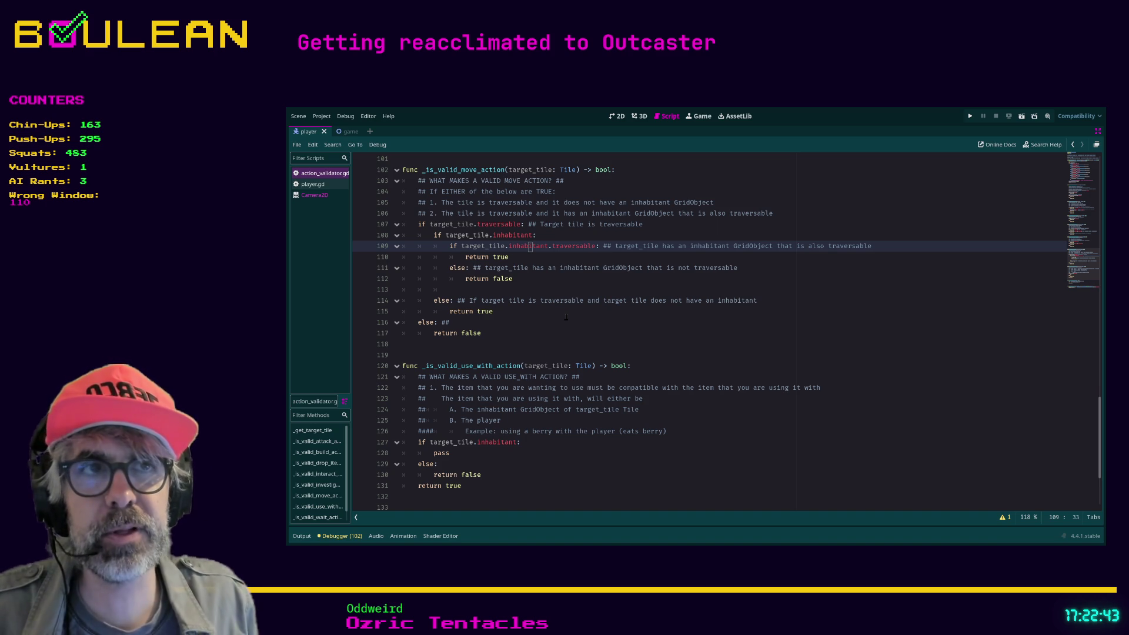
scroll(566, 317, "up", 1)
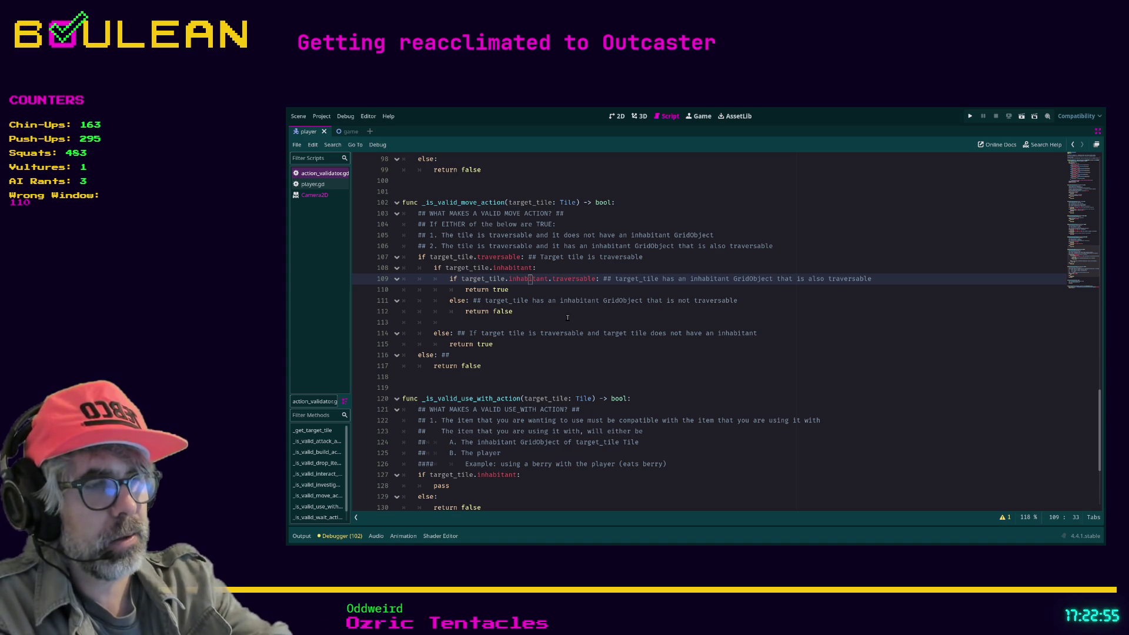
left_click(531, 376)
scroll(530, 382, "up", 1)
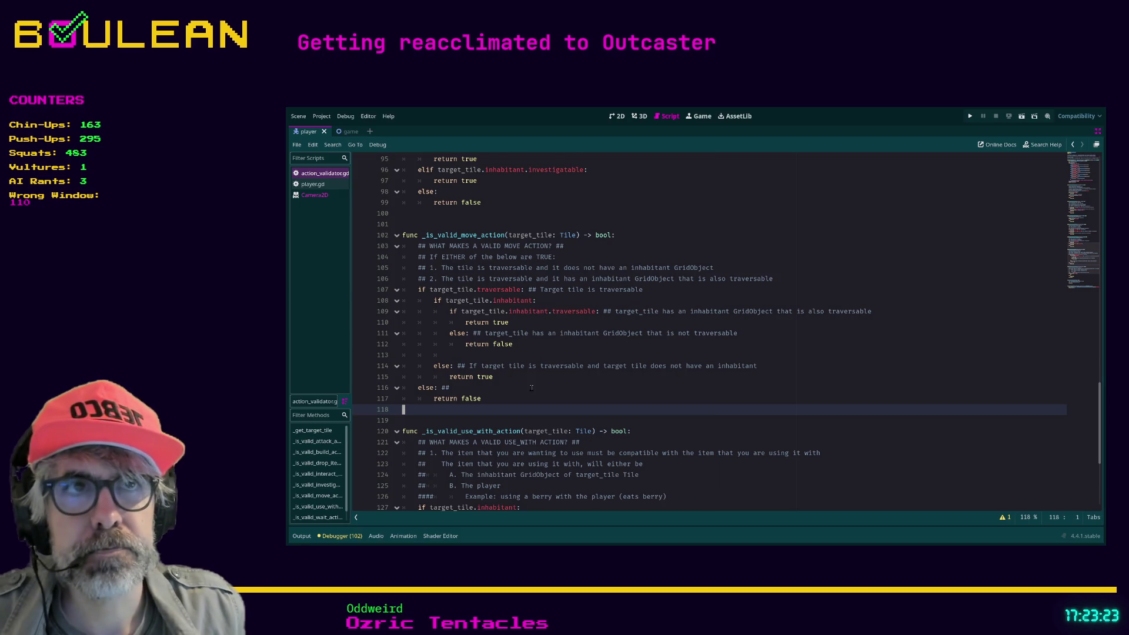
key("Return")
key("Return")
key("Return")
key("BackSpace")
key("BackSpace")
key("BackSpace")
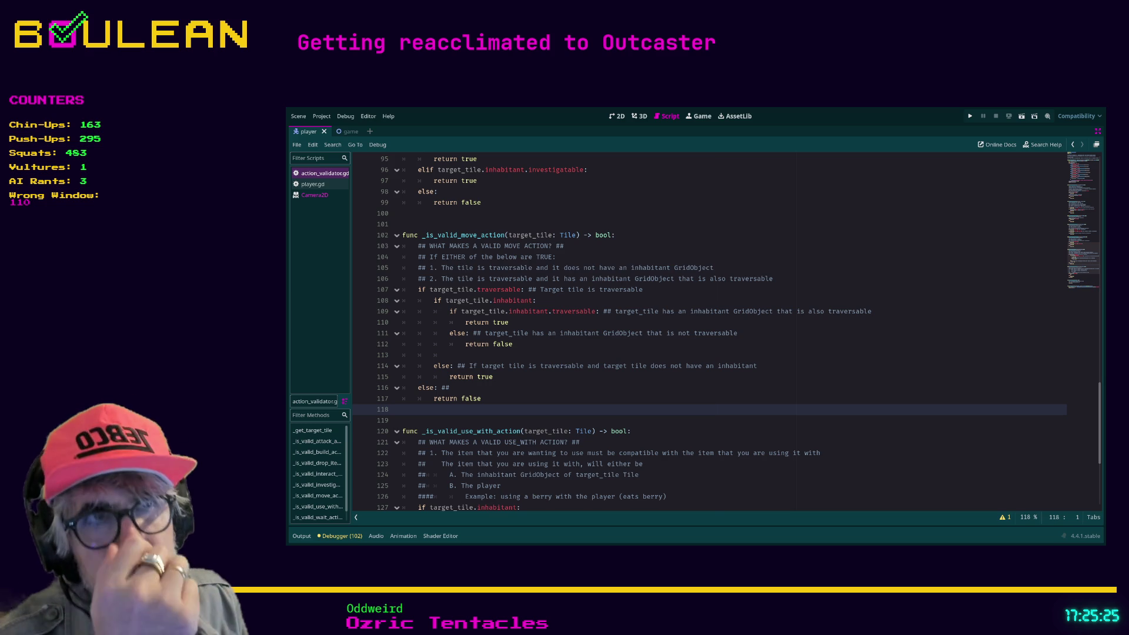
scroll(725, 333, "down", 3)
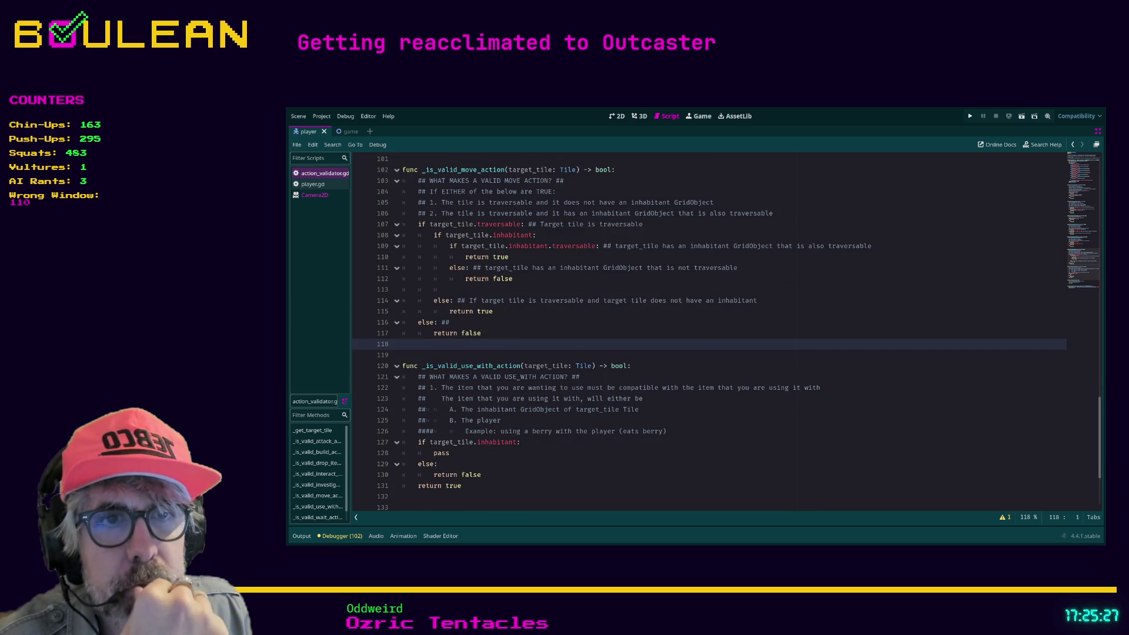
scroll(726, 333, "down", 1)
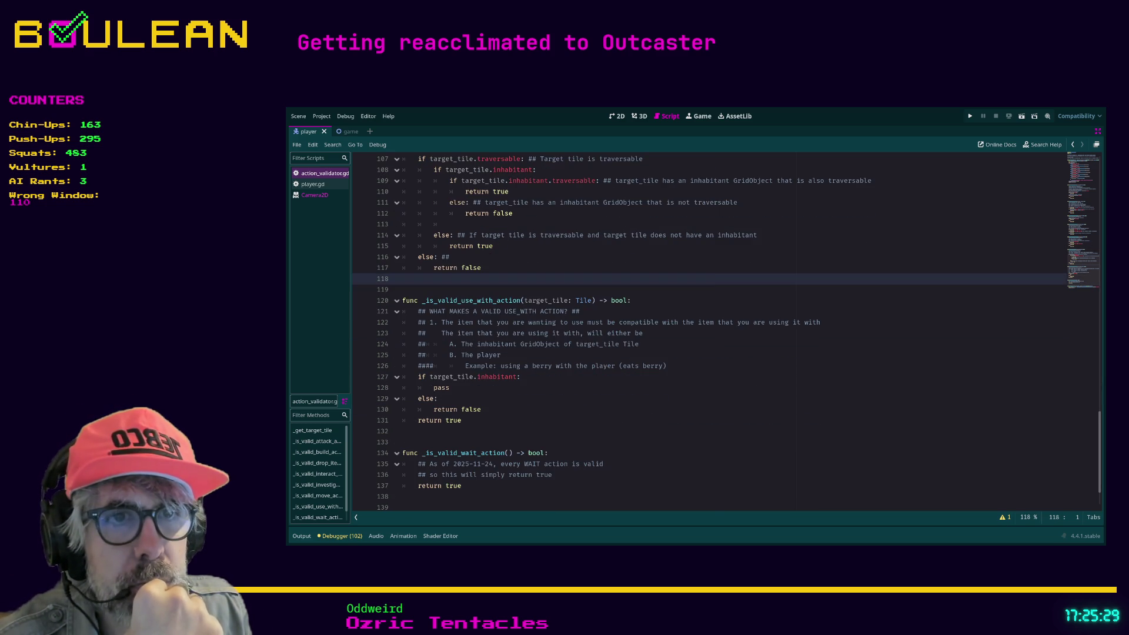
scroll(710, 334, "down", 1)
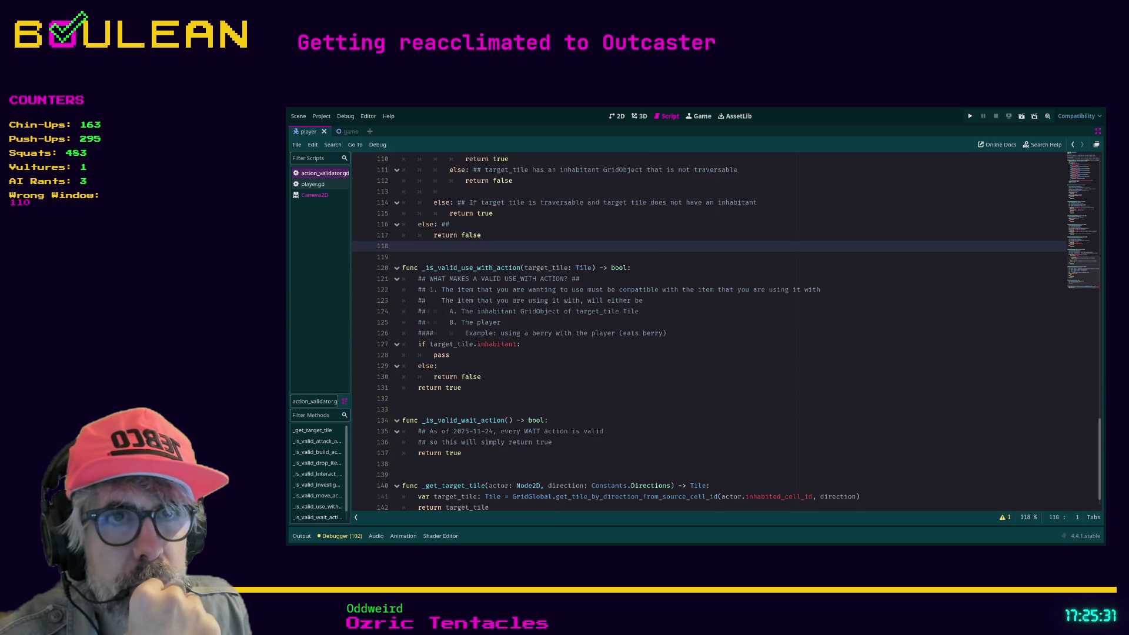
scroll(709, 333, "down", 1)
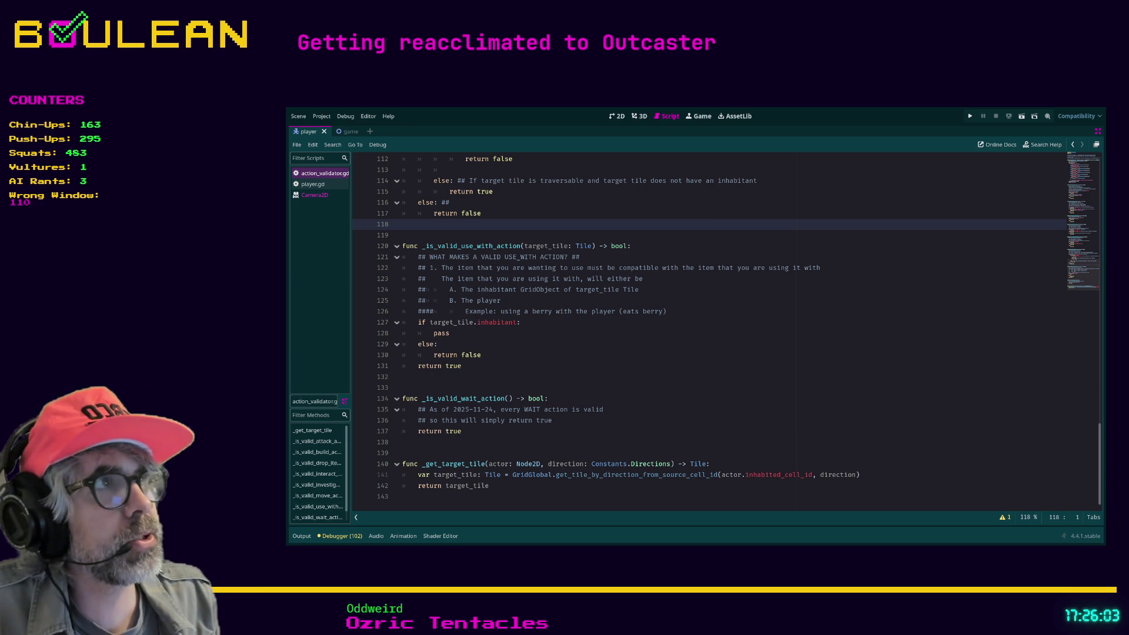
Zoom into the Excalidraw Player Action Flow Chart in Obsidian, then minimize the window
key("alt+Tab")
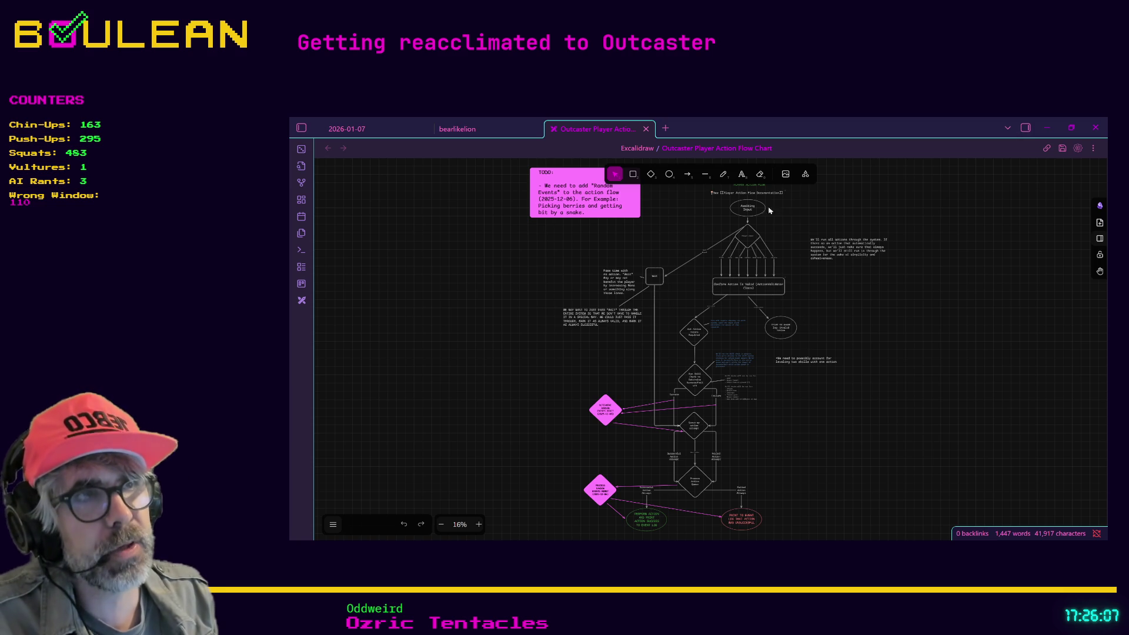
scroll(740, 310, "up", 5)
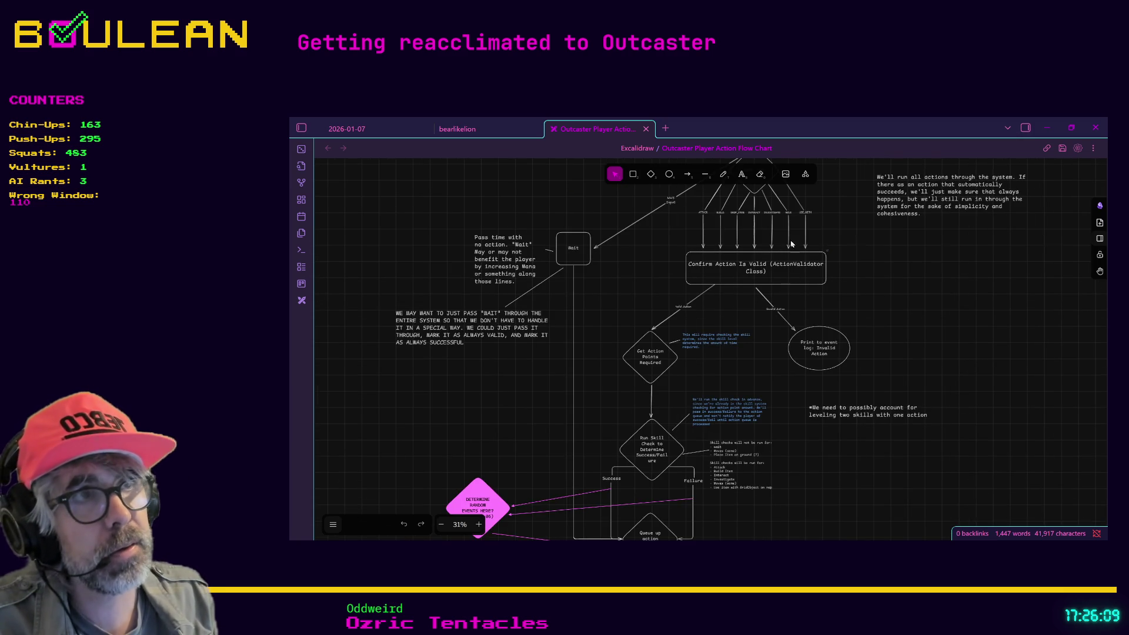
scroll(787, 244, "up", 1)
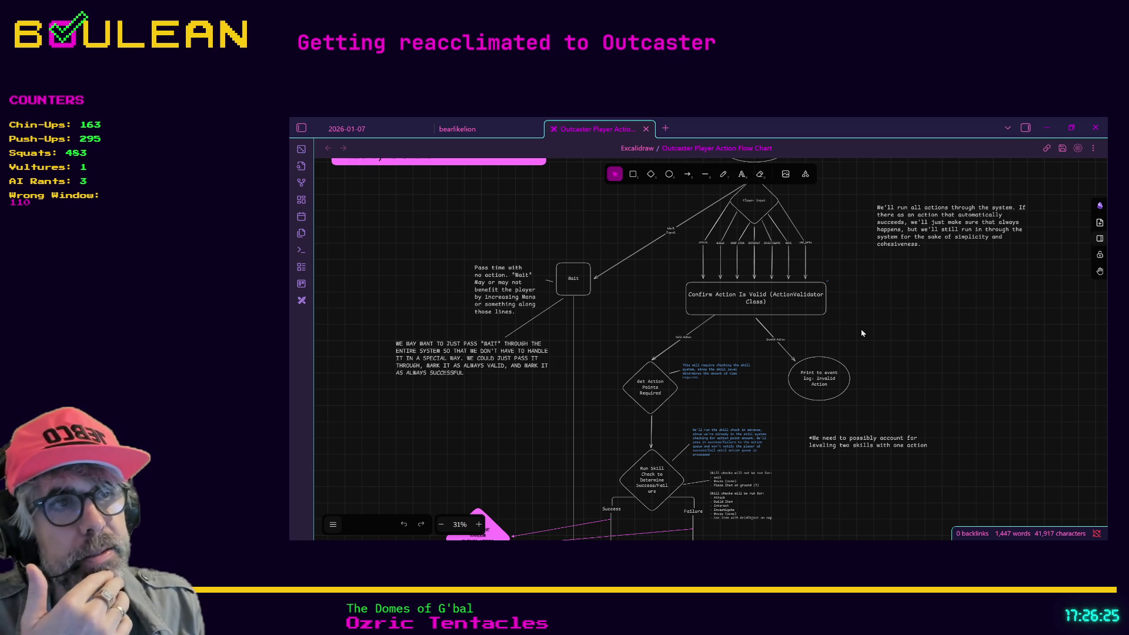
scroll(862, 333, "up", 1)
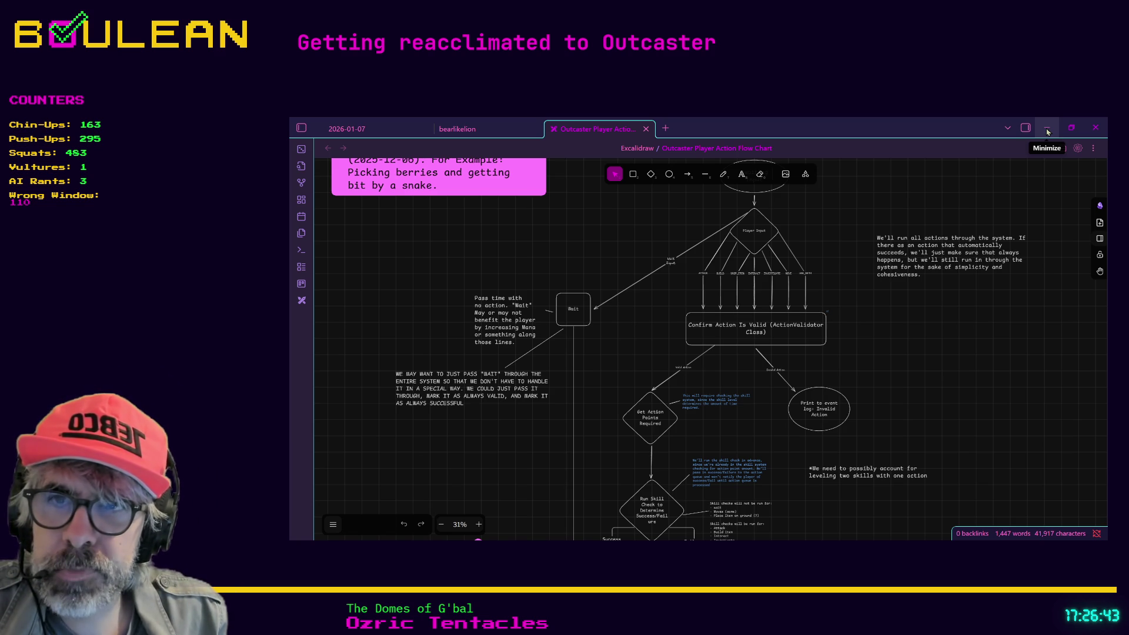
left_click(1047, 132)
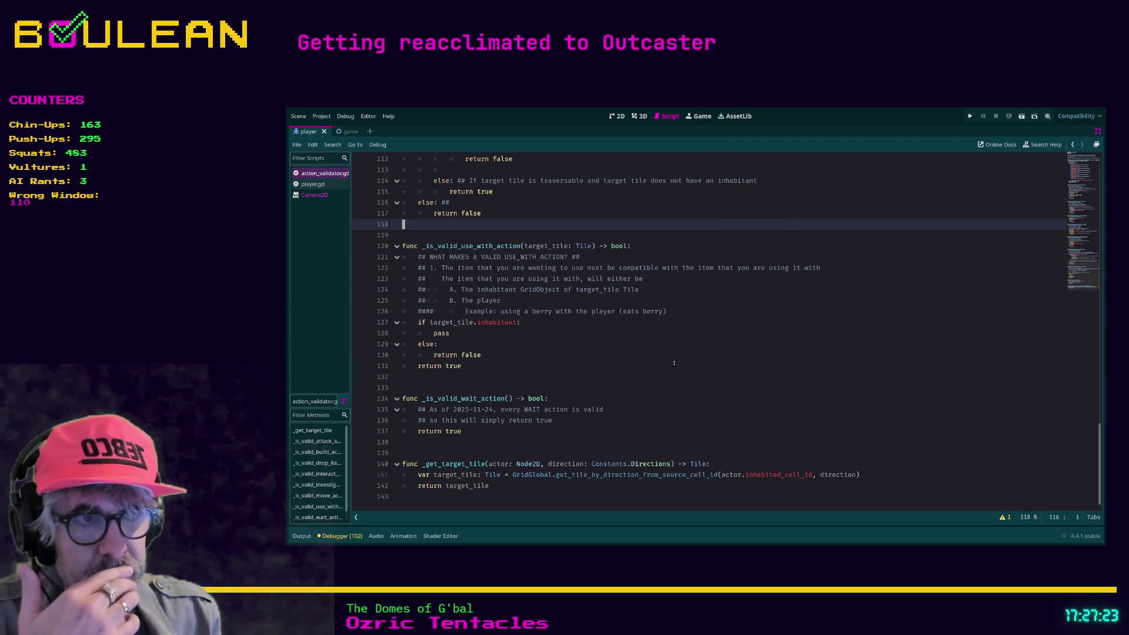
Place the caret after return true on line 131, then switch to the browser's typing-race results
left_click(674, 364)
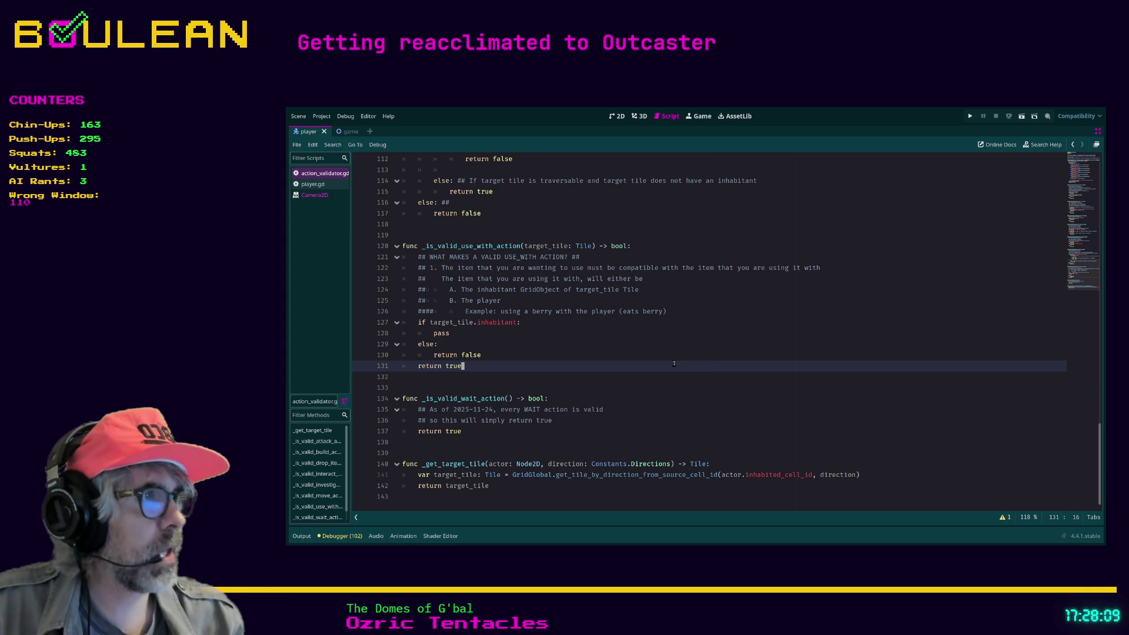
key("alt+Tab")
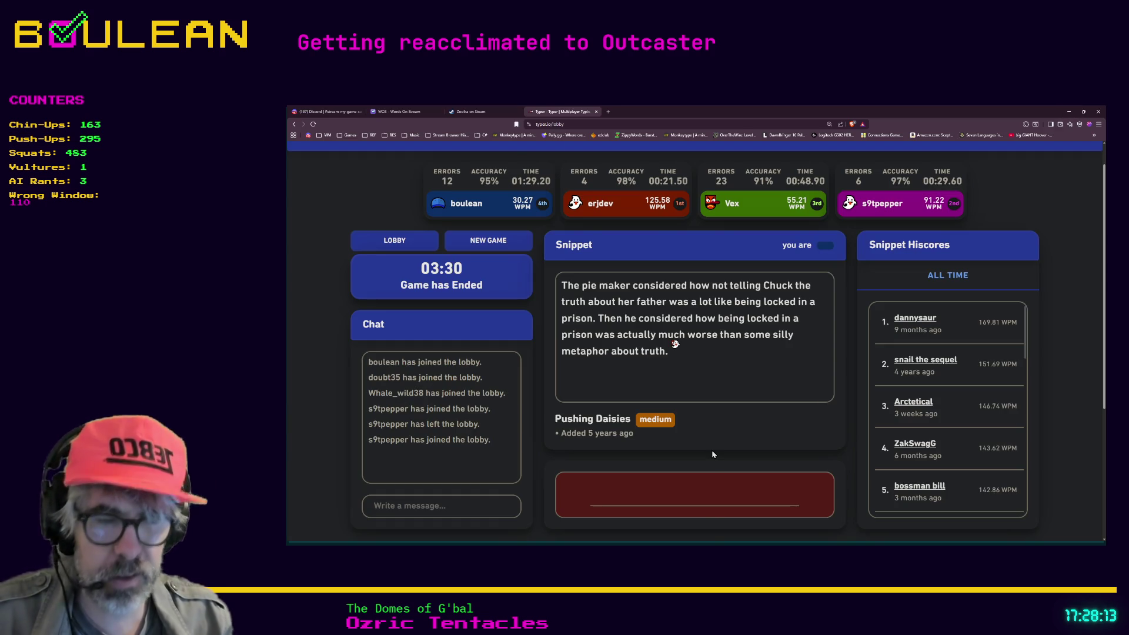
Search 'humble bundle' in a new Brave tab and open the Humble Bundle homepage
key("ctrl+t")
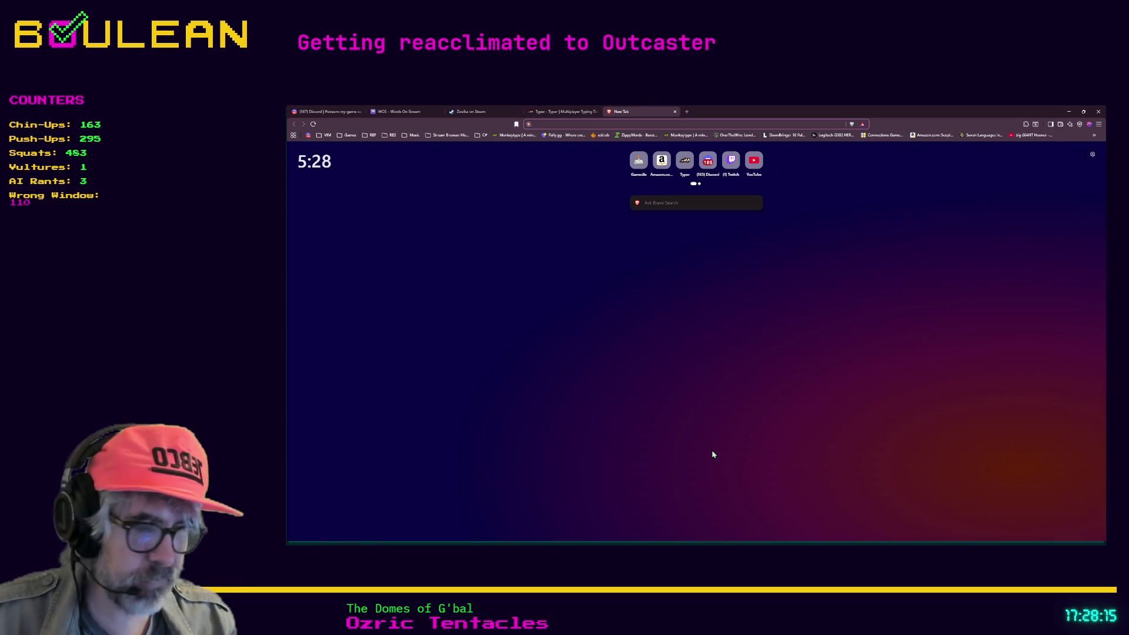
type("hu")
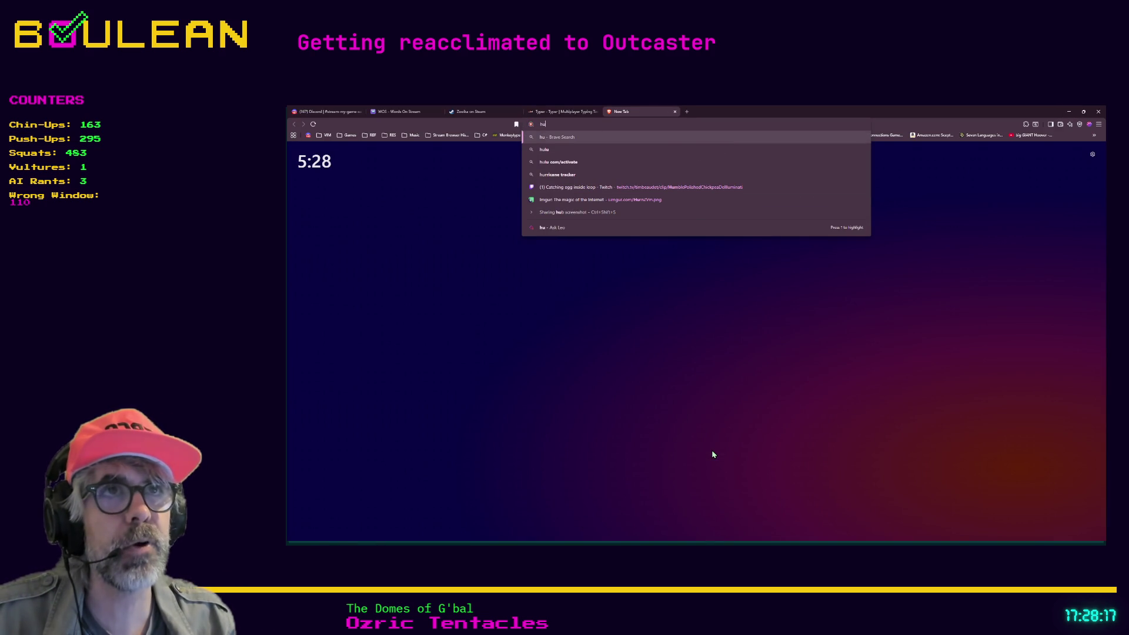
type("mble")
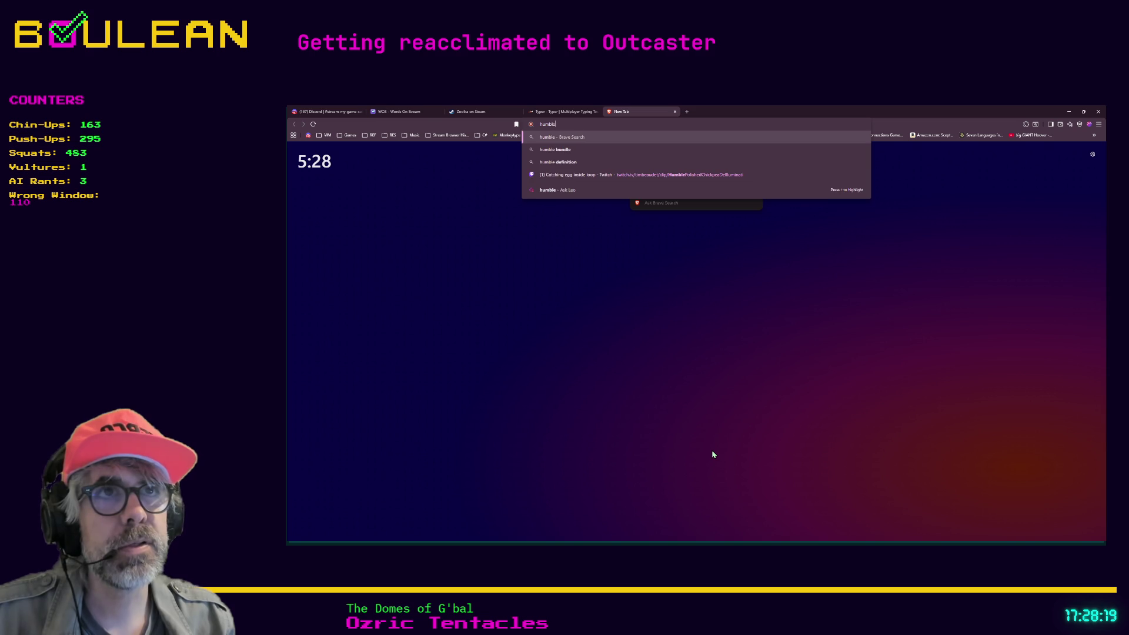
type(" b")
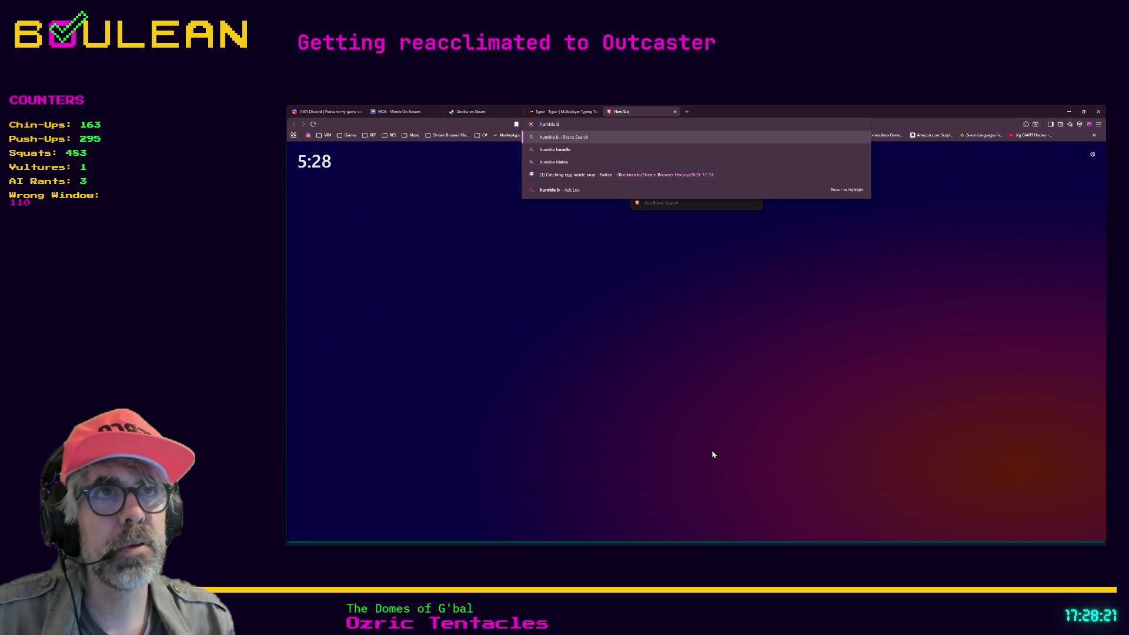
type("u")
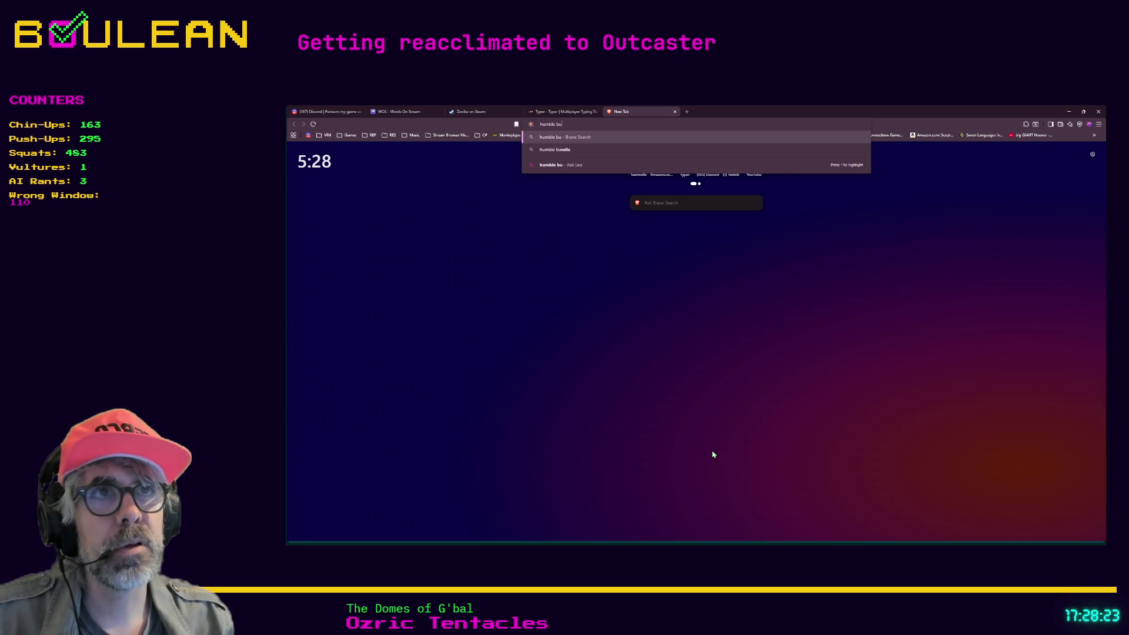
type("ndle")
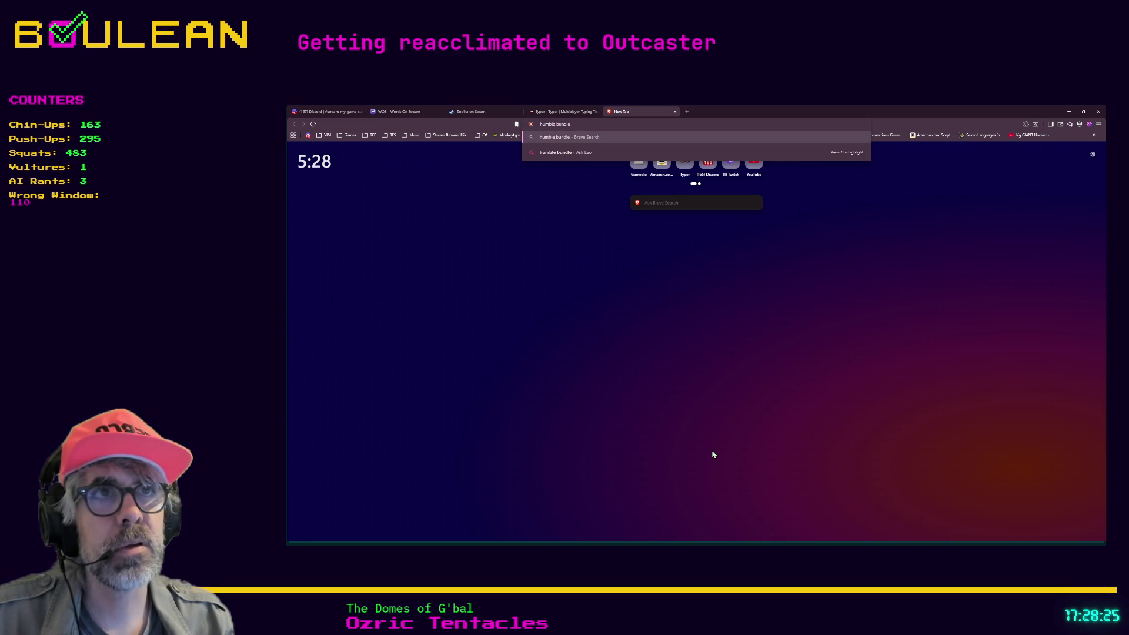
key("Return")
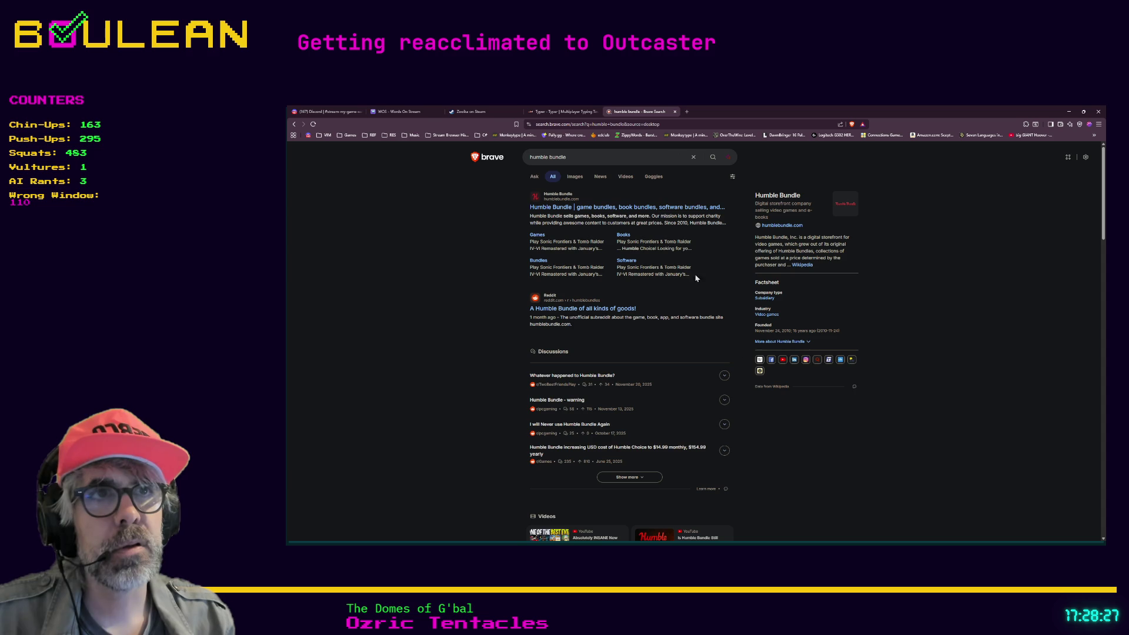
left_click(638, 209)
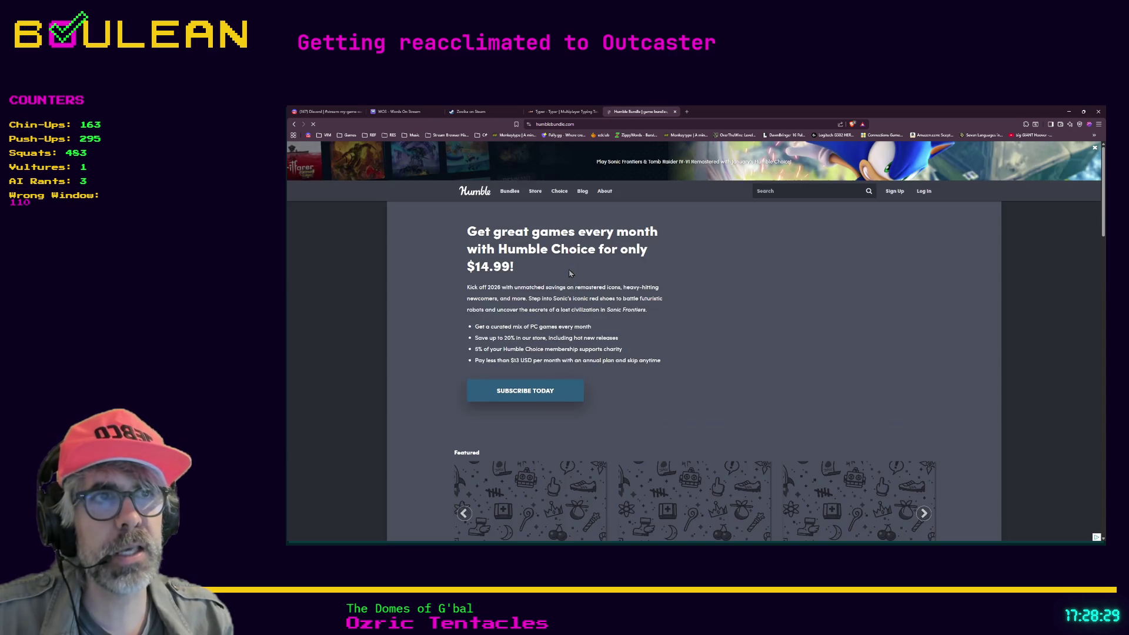
Show Humble Bundle's On Sale games from the Store menu and scroll through the listings
mouse_move(535, 193)
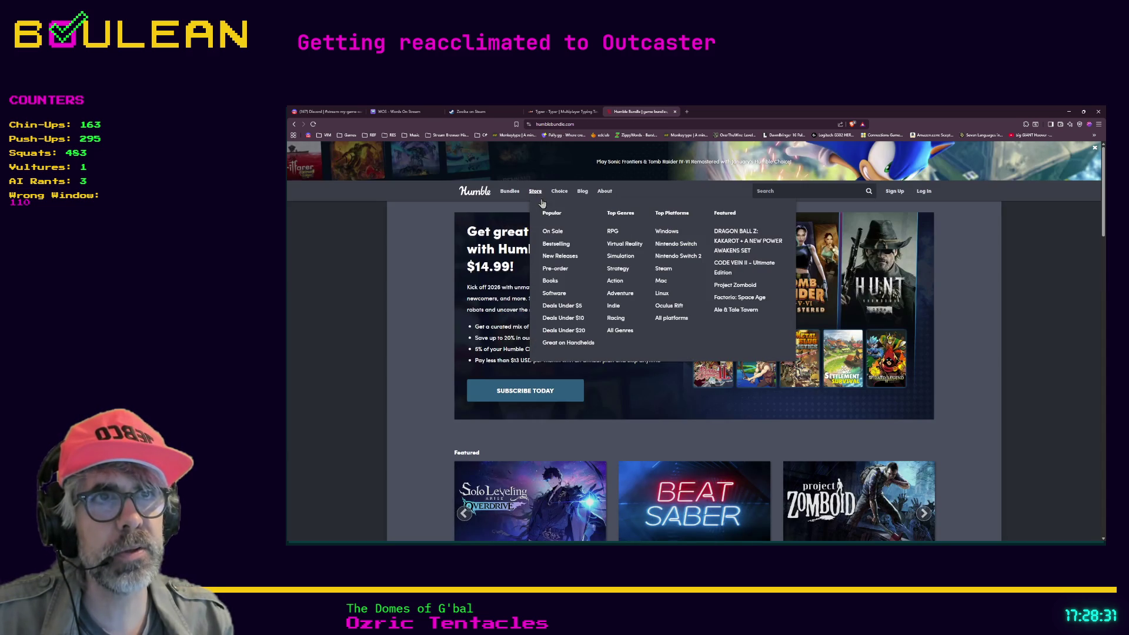
left_click(547, 233)
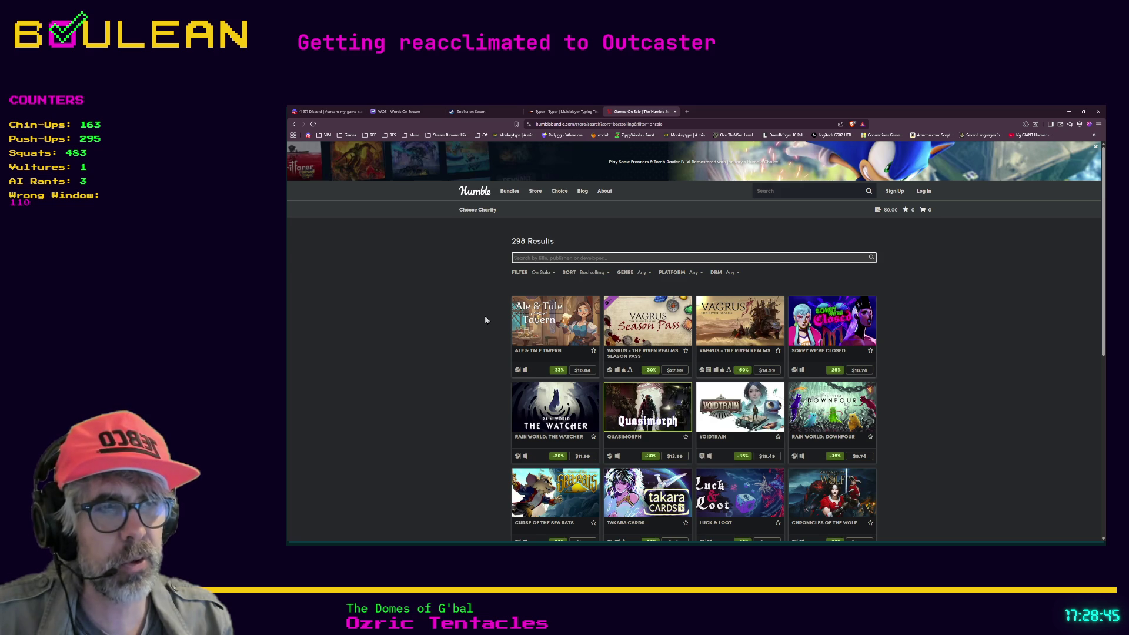
scroll(485, 320, "down", 1)
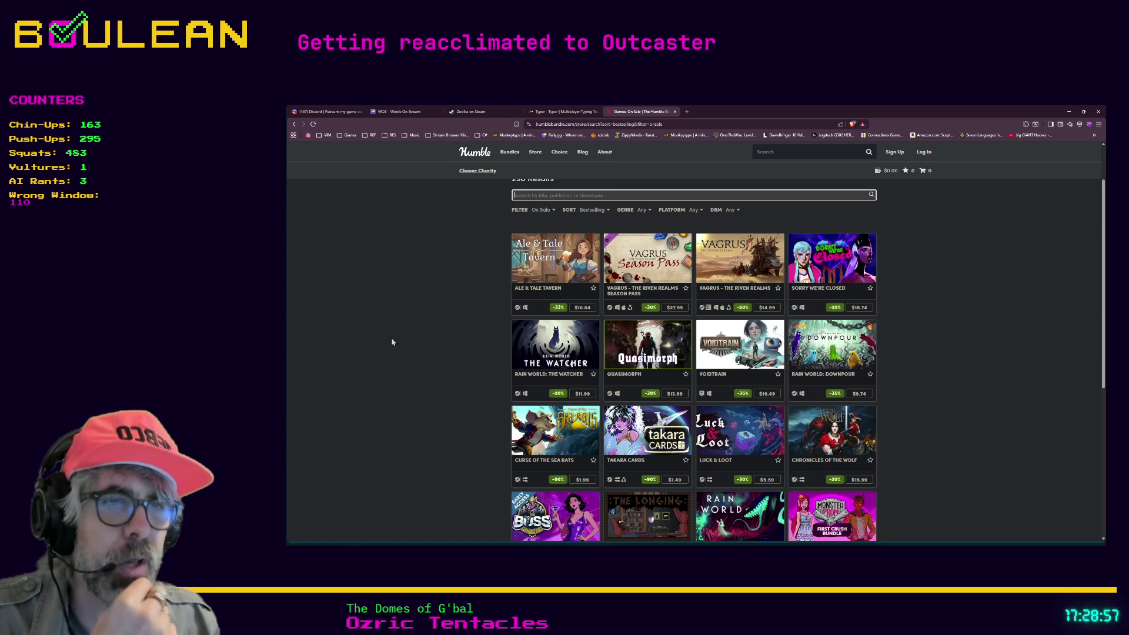
scroll(392, 342, "down", 1)
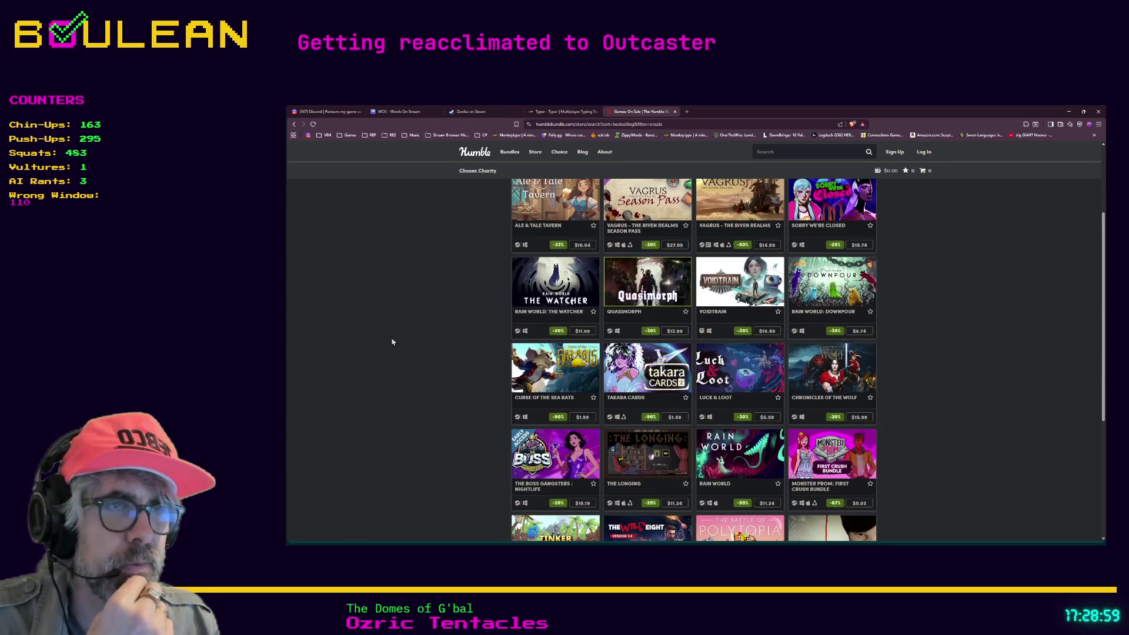
scroll(392, 341, "down", 1)
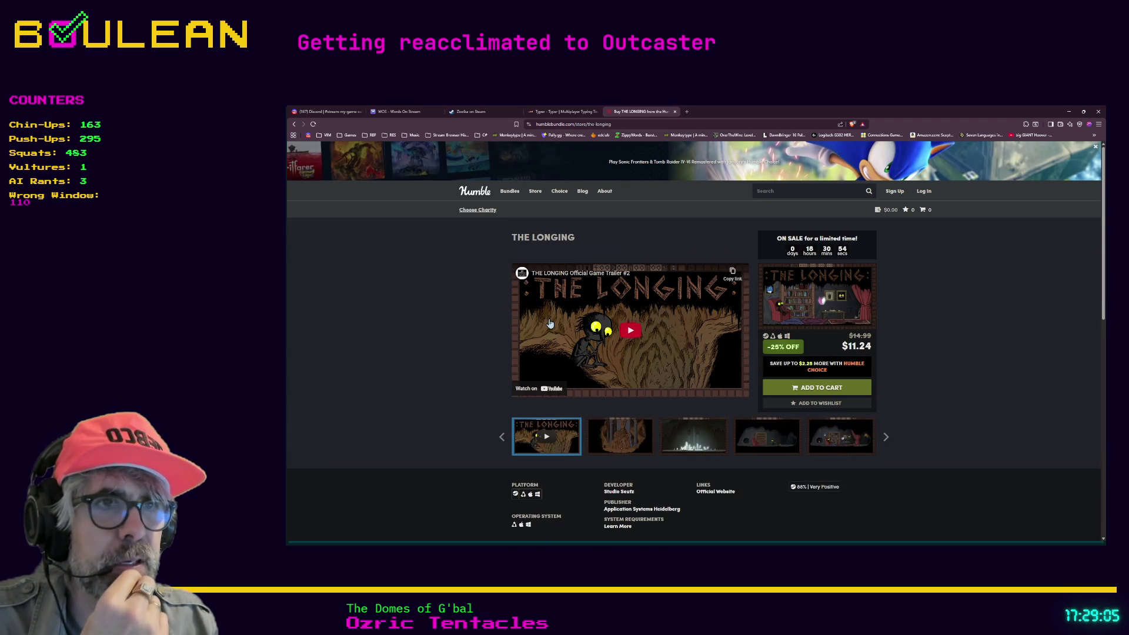
Browse The Longing's screenshots to the furnished cave shot, then return to Godot's line 130
left_click(619, 435)
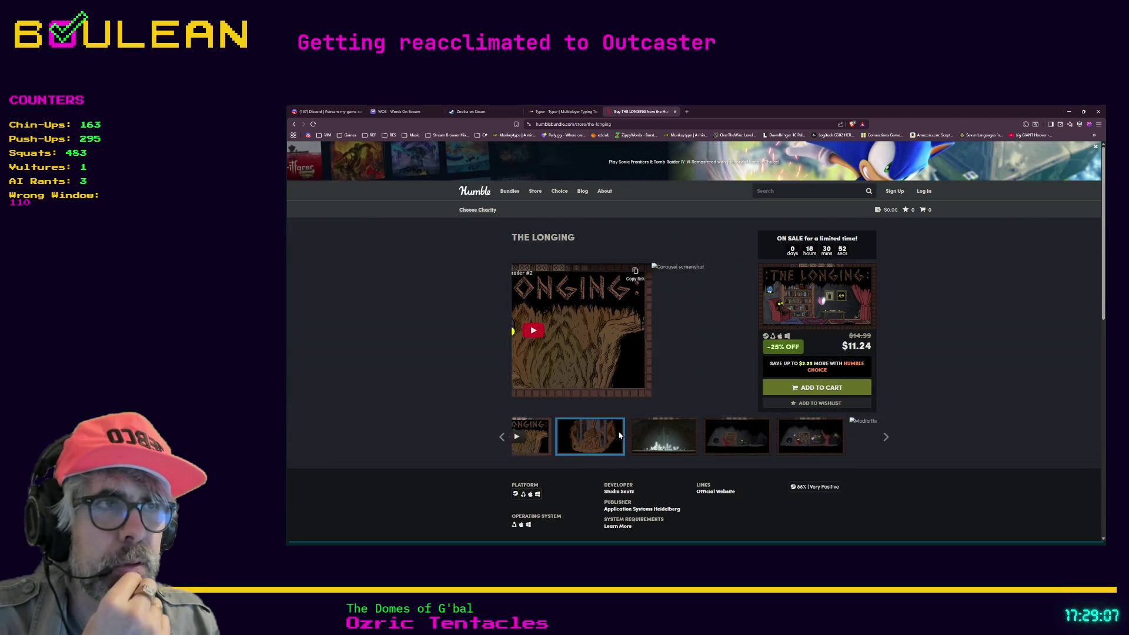
left_click(619, 435)
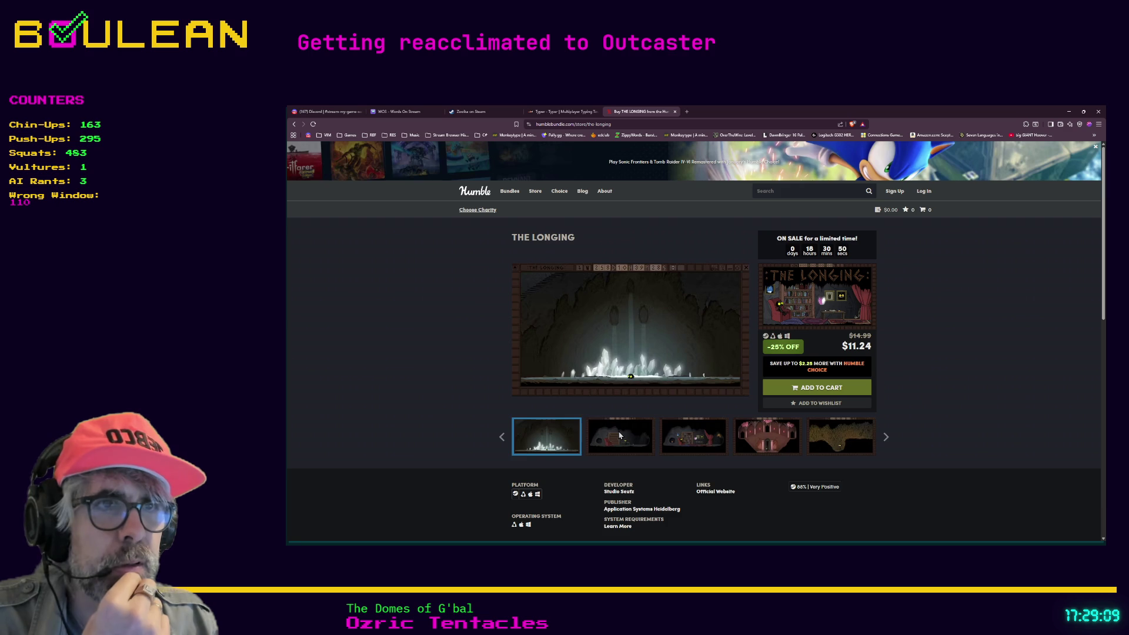
left_click(620, 435)
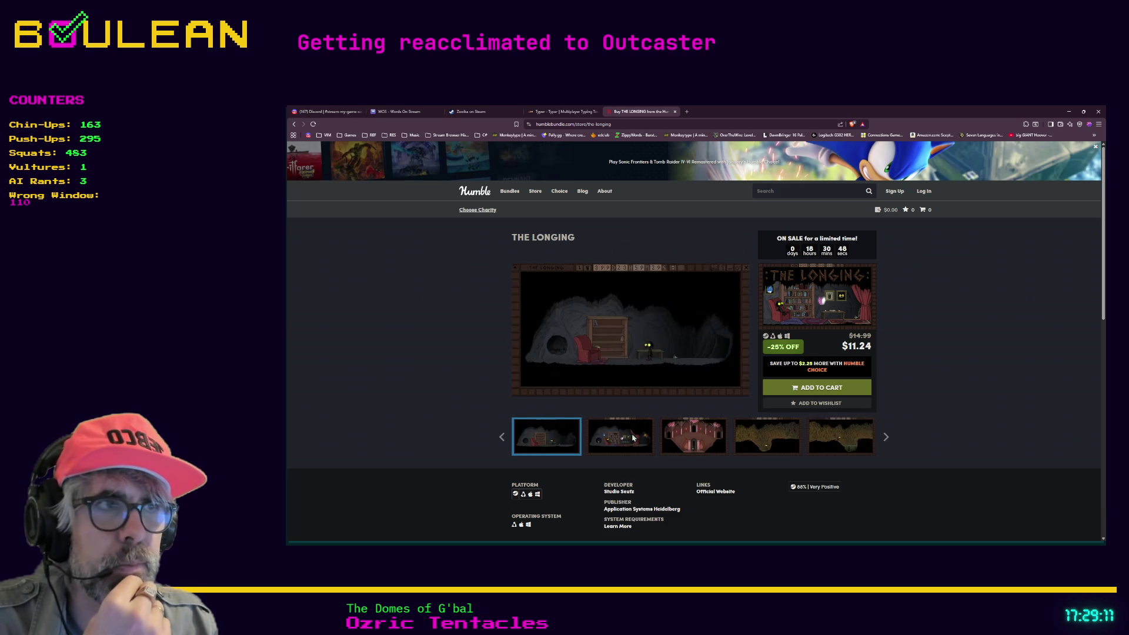
left_click(633, 438)
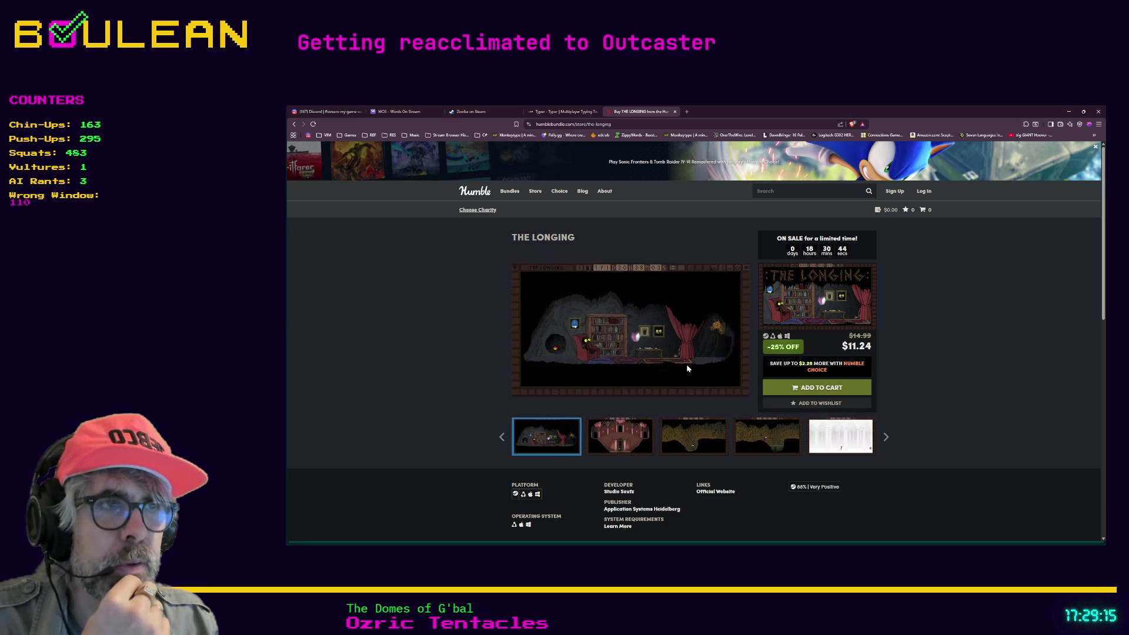
left_click(1068, 111)
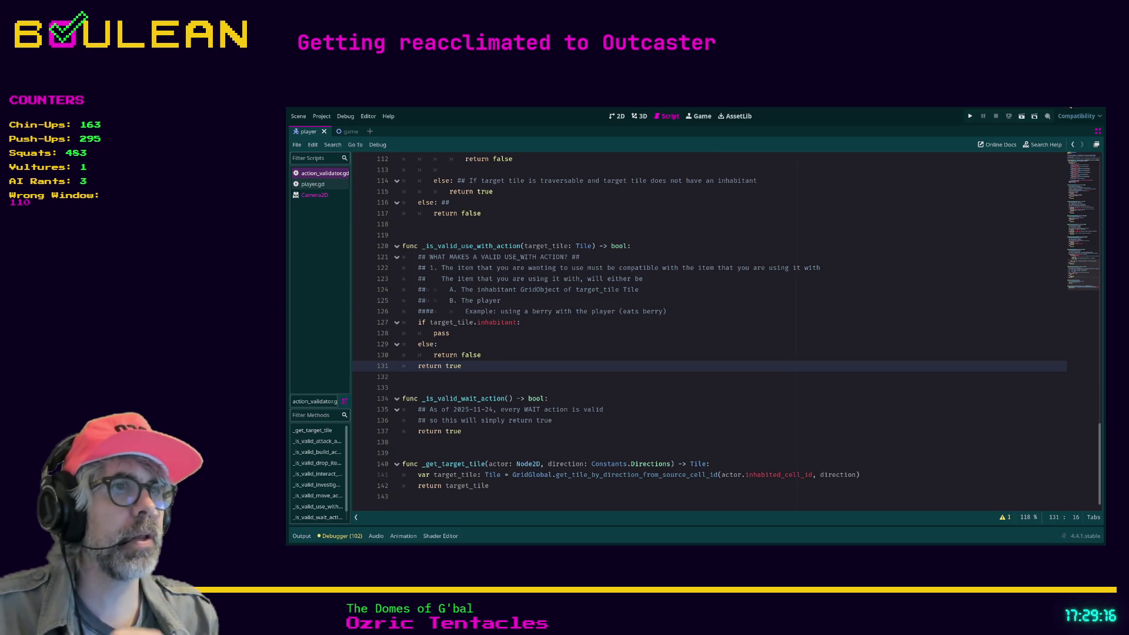
left_click(781, 354)
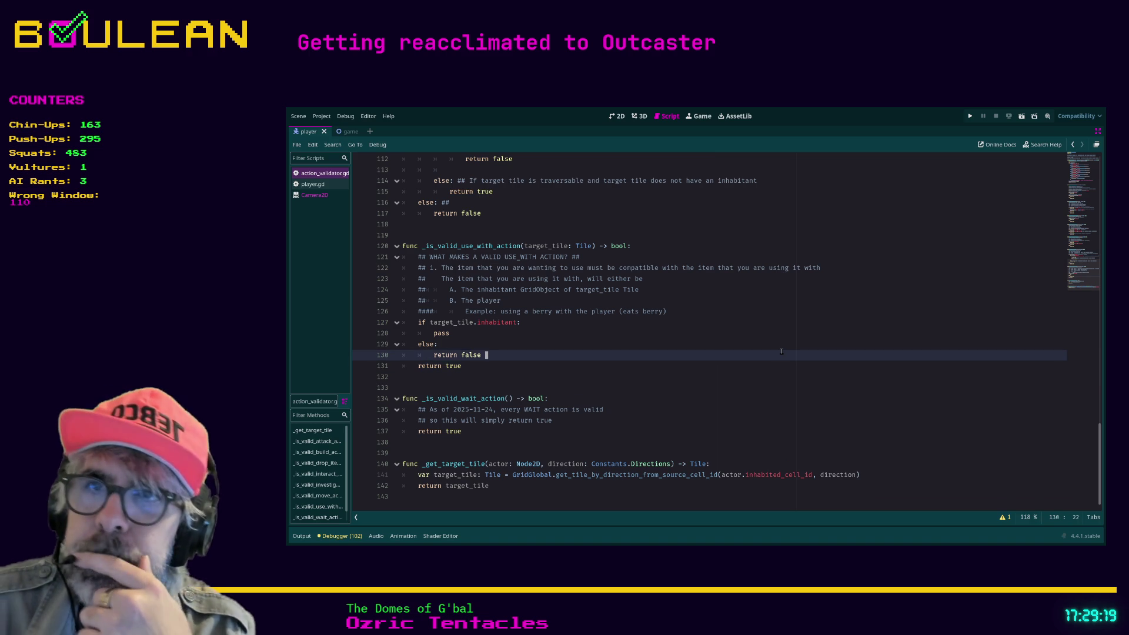
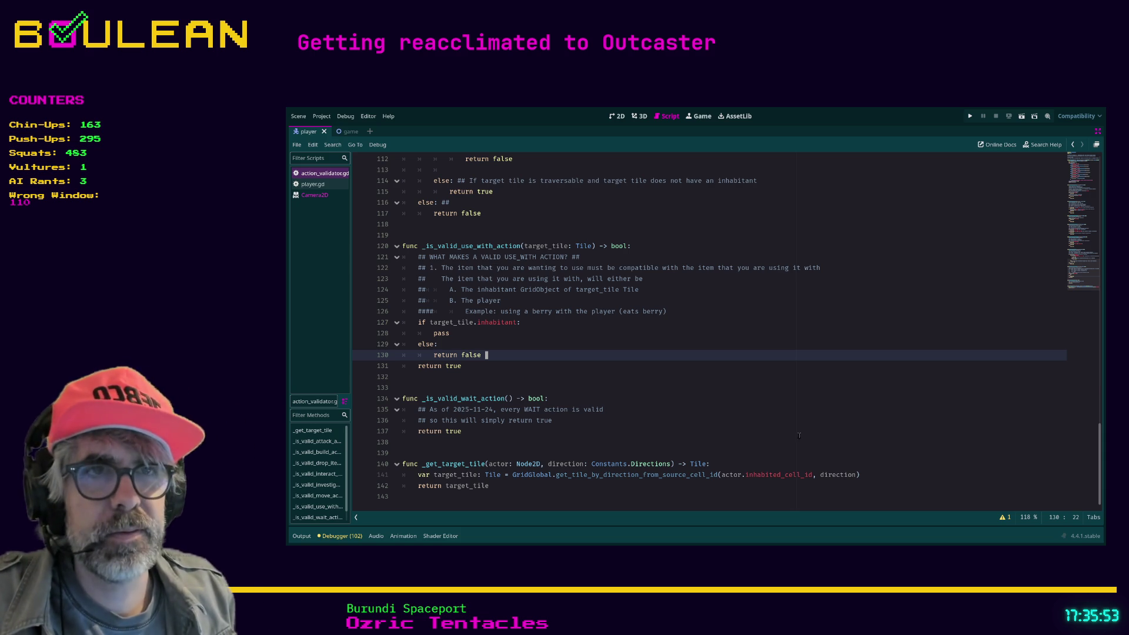
Review lines 128–133 of _is_valid_use_with_action, then switch over to the browser
left_click(558, 365)
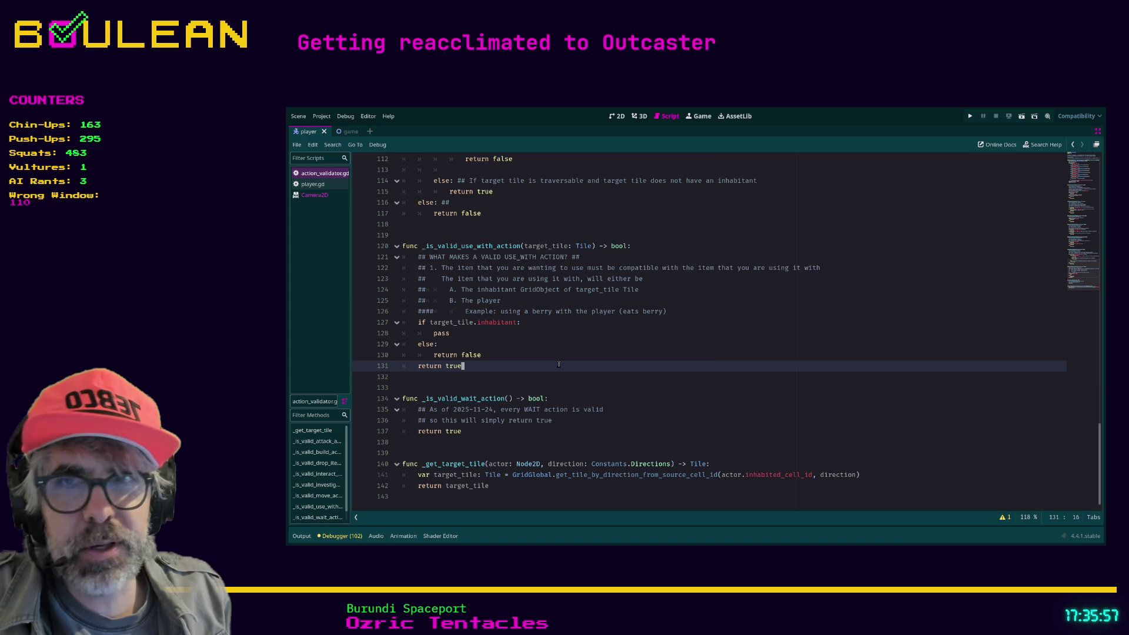
key("Down")
key("Up")
key("Up")
key("Up")
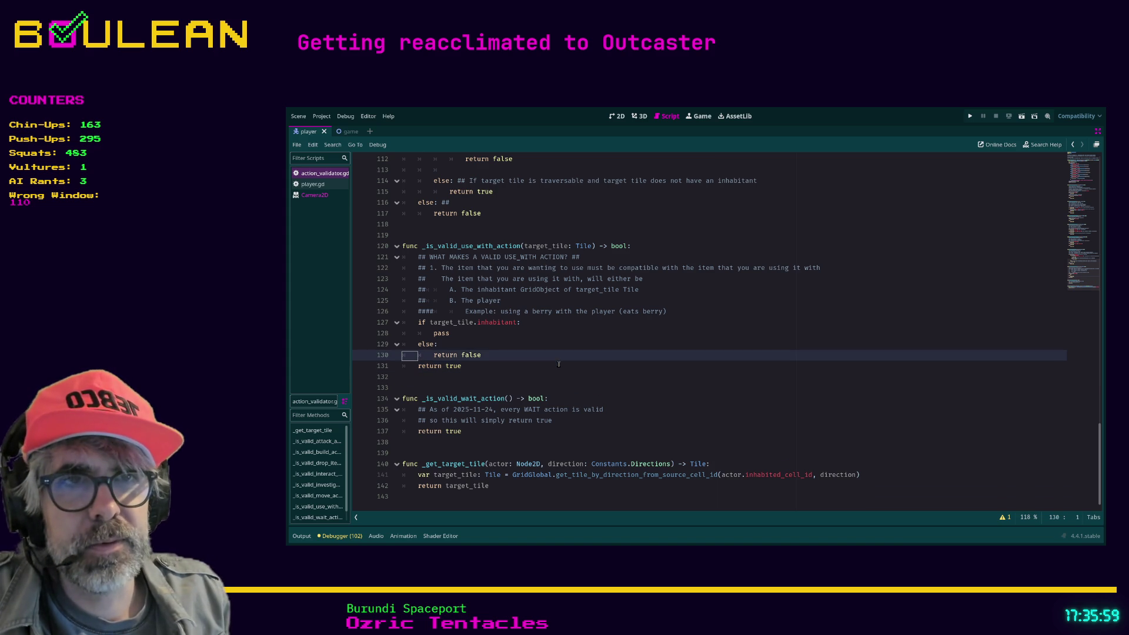
key("Down")
key("Down")
key("Down")
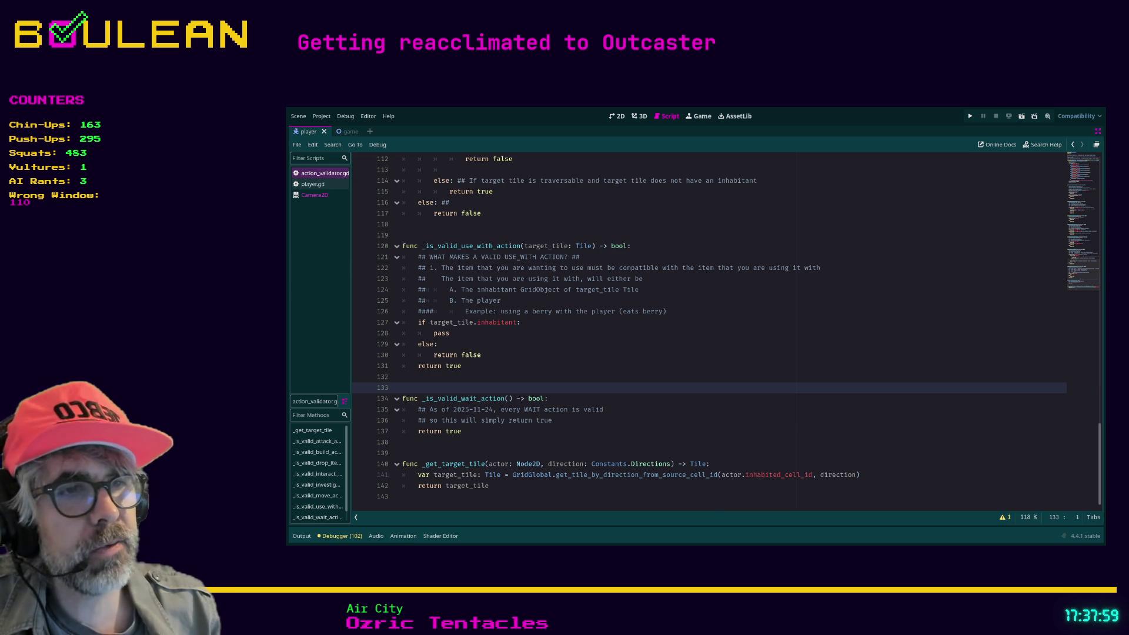
key("alt+Tab")
Follow the Master Of Pottery Steam link in Discord's #stream-discussion channel and confirm leaving Discord
left_click(327, 111)
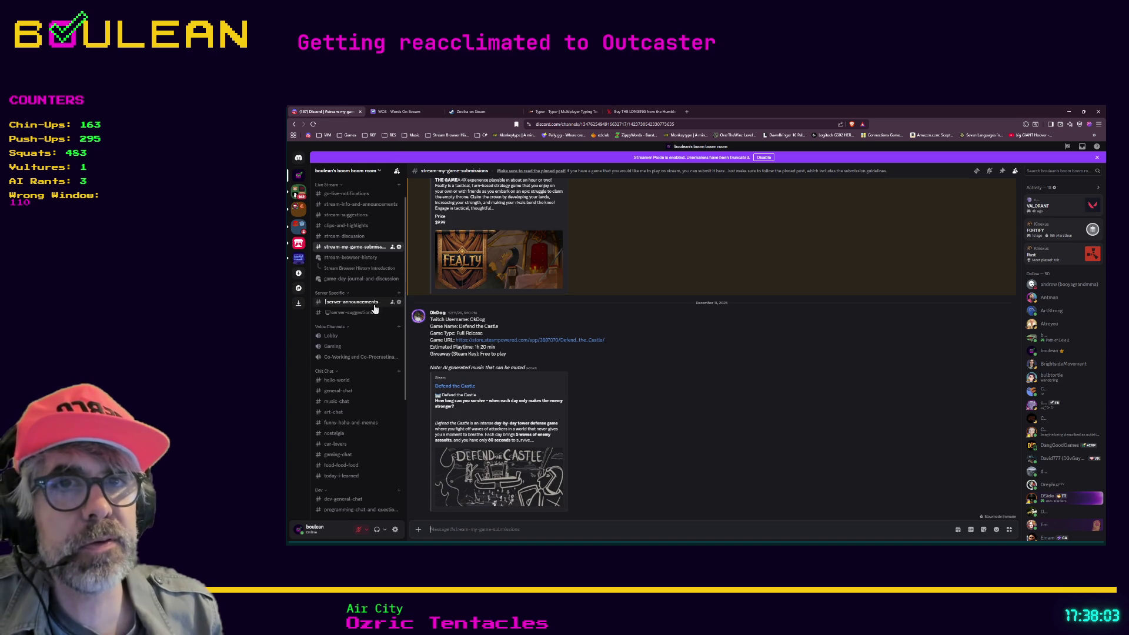
scroll(366, 276, "up", 2)
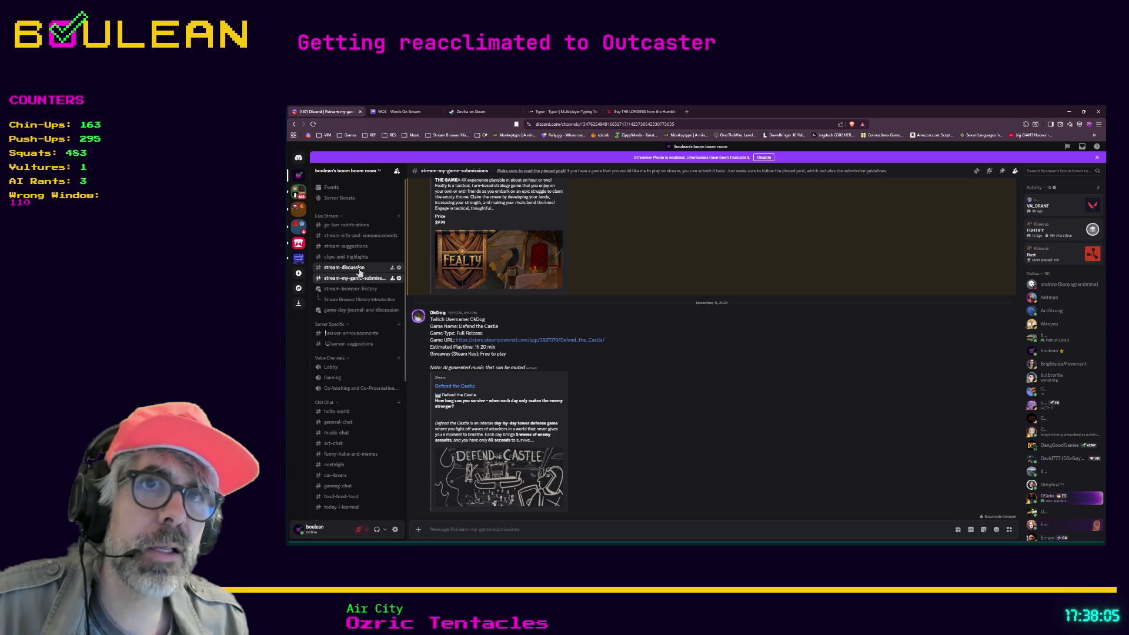
left_click(347, 267)
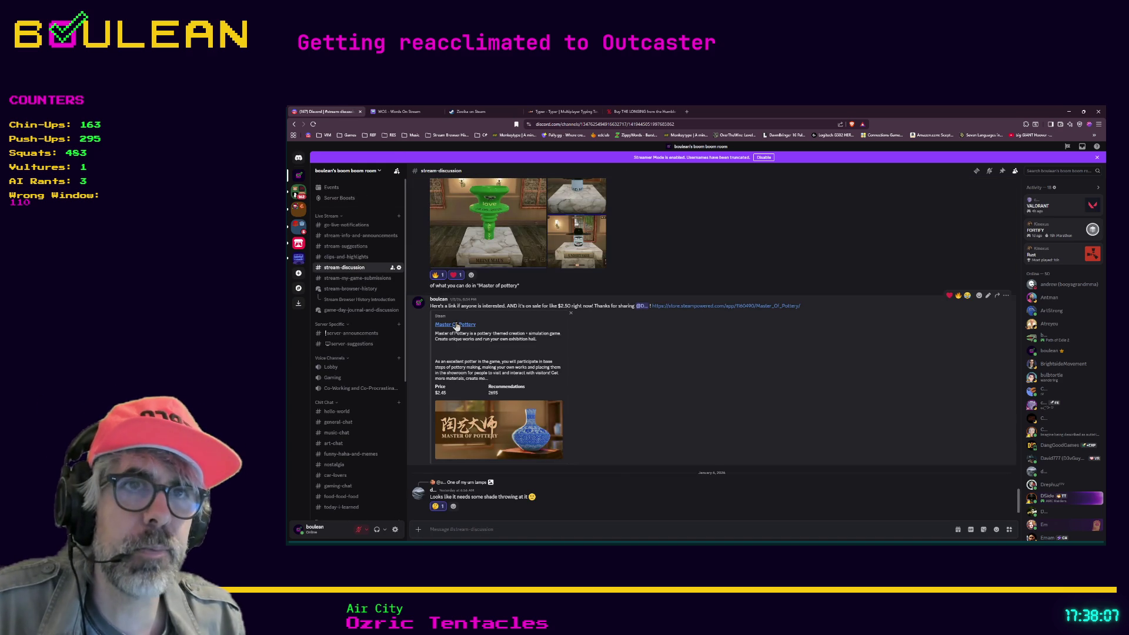
left_click(460, 327)
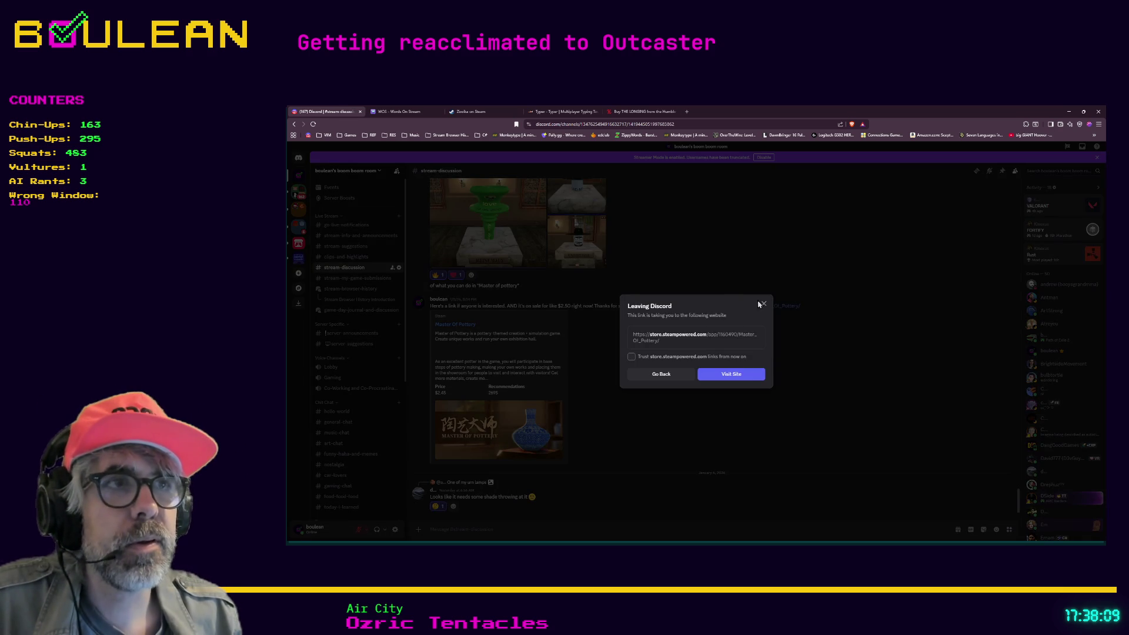
left_click(750, 373)
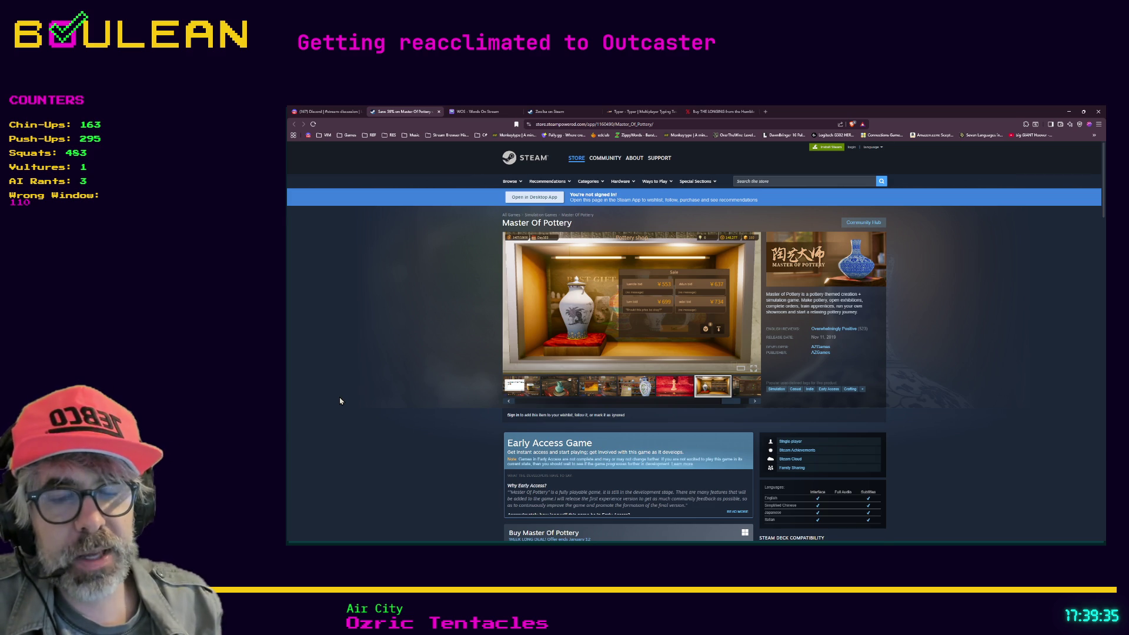
Scroll through the Master Of Pottery store page, then minimize the browser back to Godot
scroll(339, 401, "down", 1)
scroll(340, 400, "up", 1)
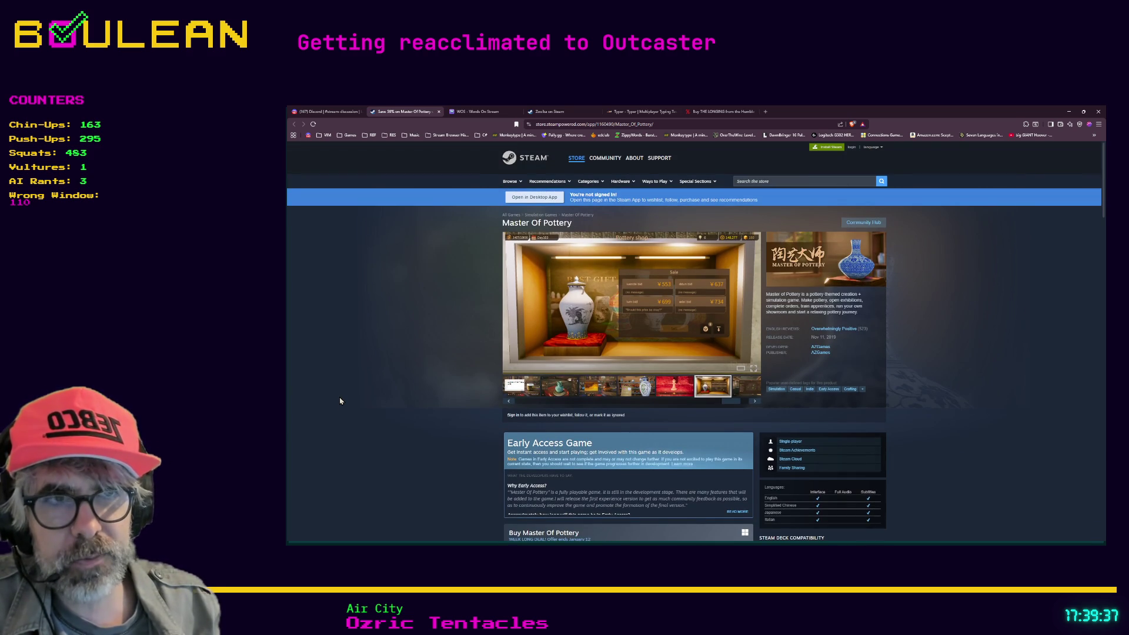
scroll(340, 401, "down", 1)
scroll(339, 401, "up", 1)
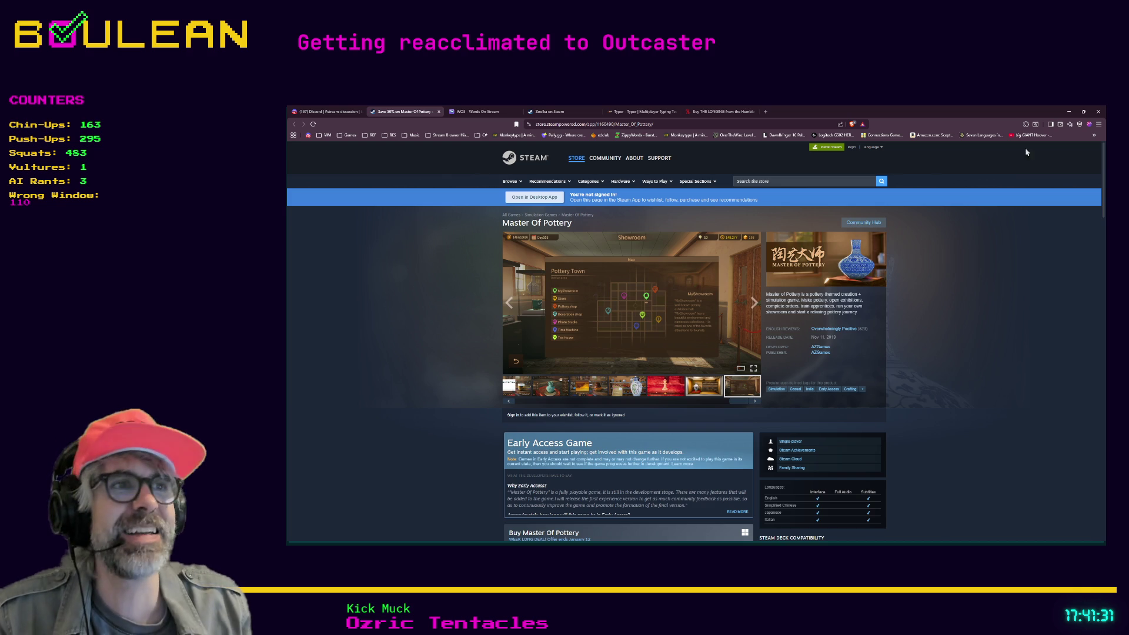
left_click(1069, 111)
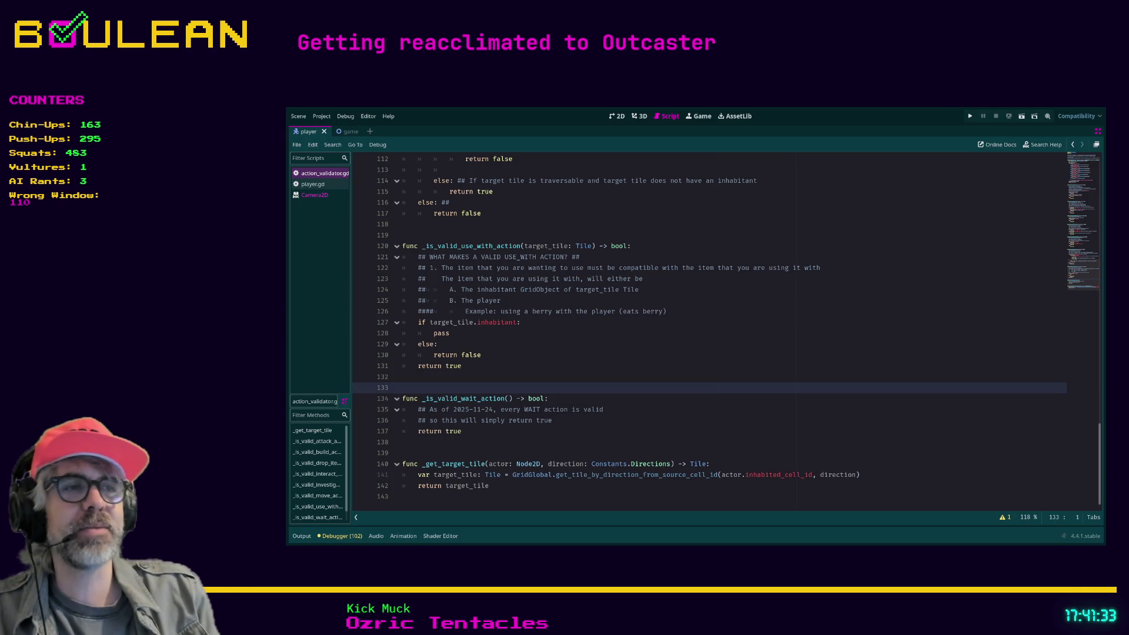
left_click(778, 343)
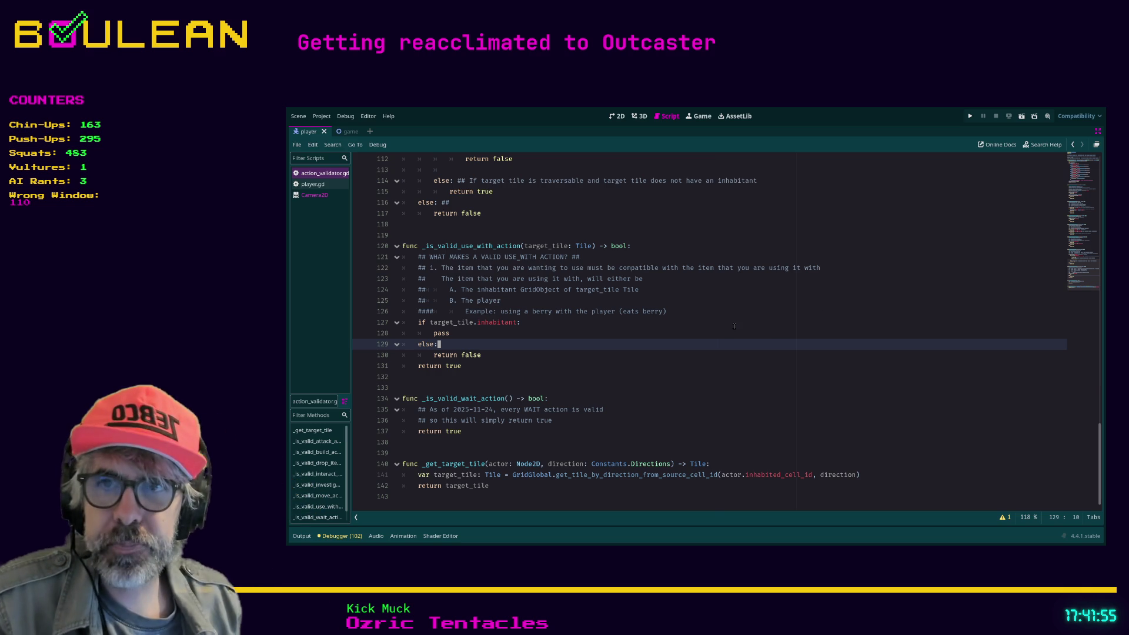
scroll(583, 345, "up", 1)
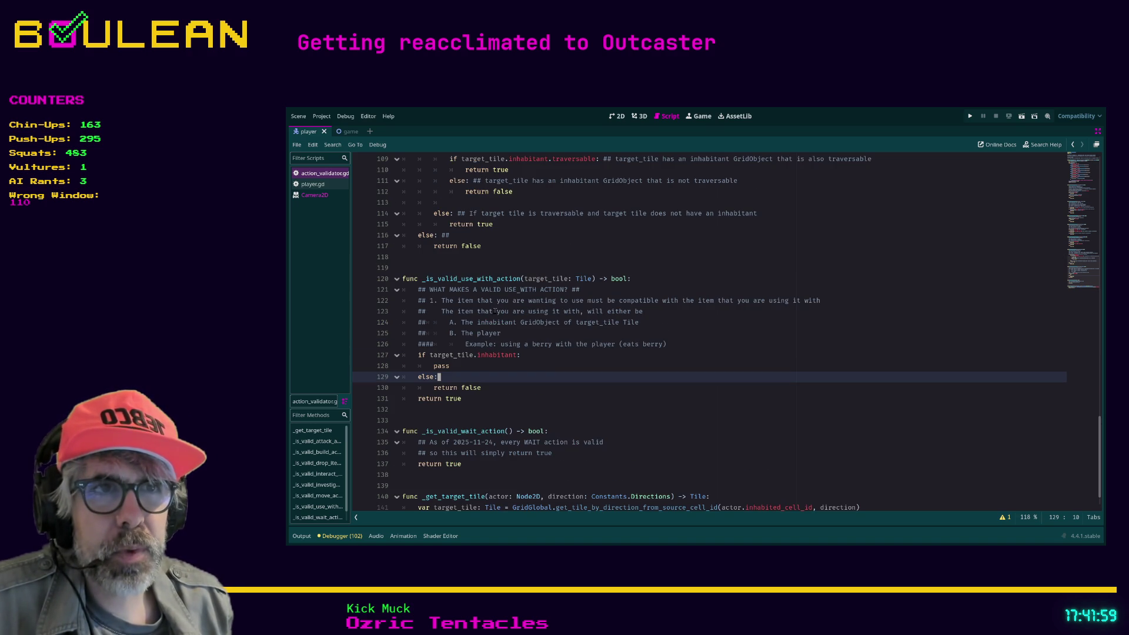
left_click(438, 366)
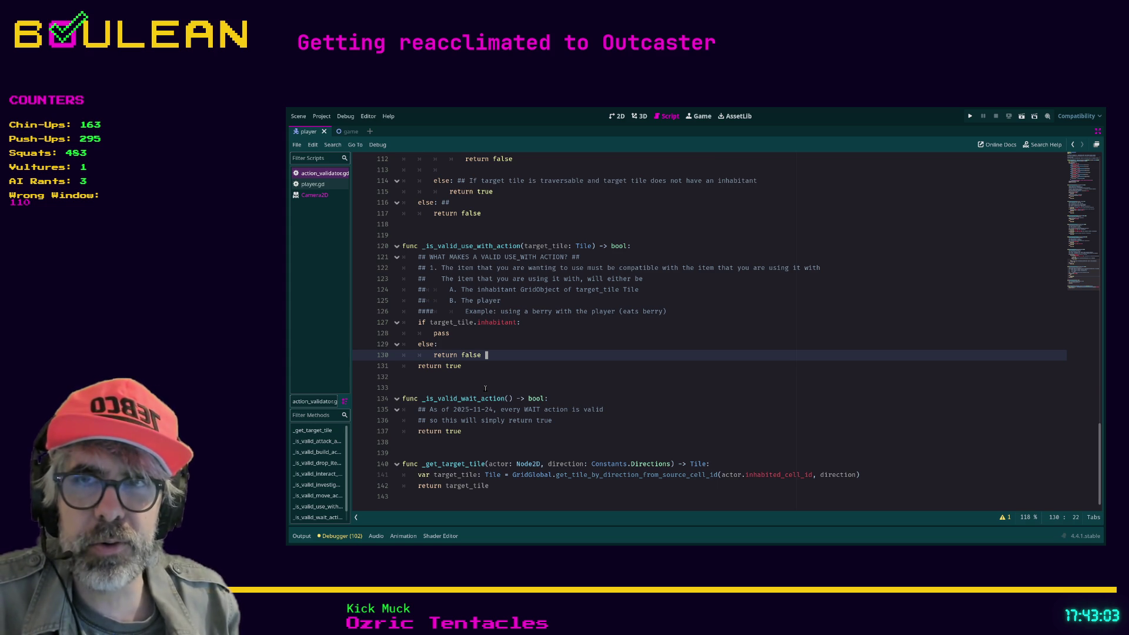
left_click(488, 364)
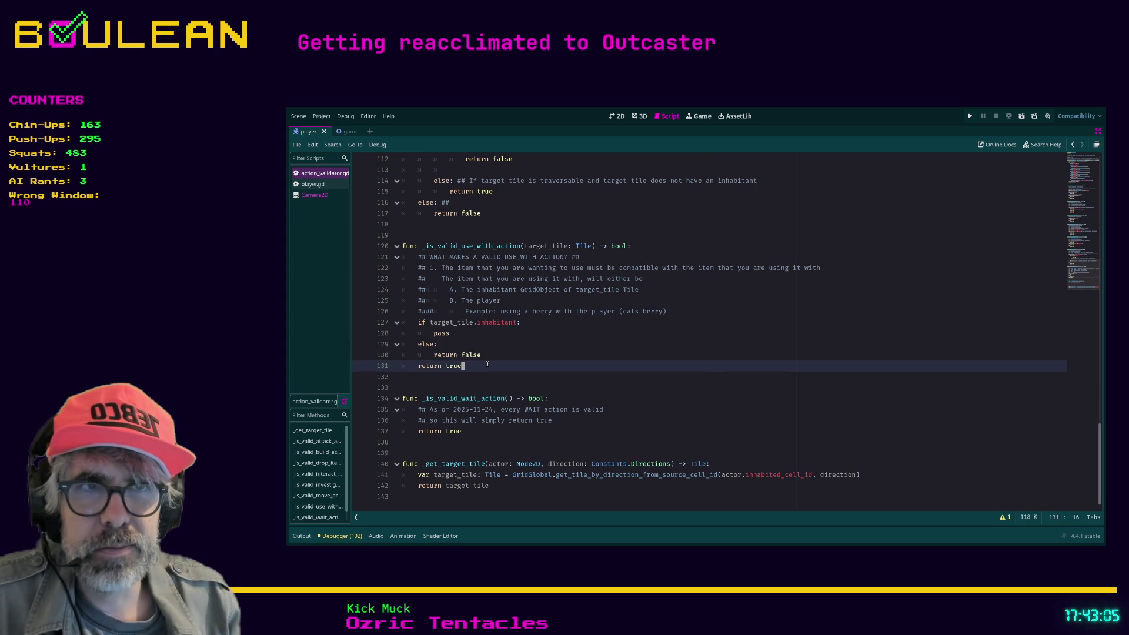
left_click(492, 356)
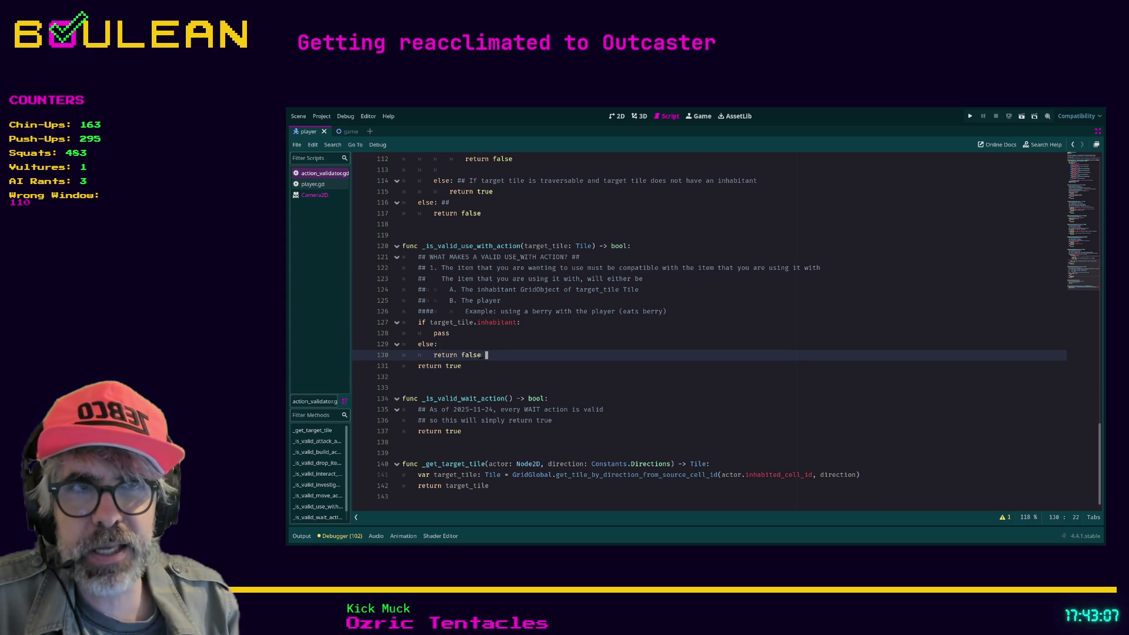
scroll(499, 364, "up", 1)
scroll(511, 377, "down", 1)
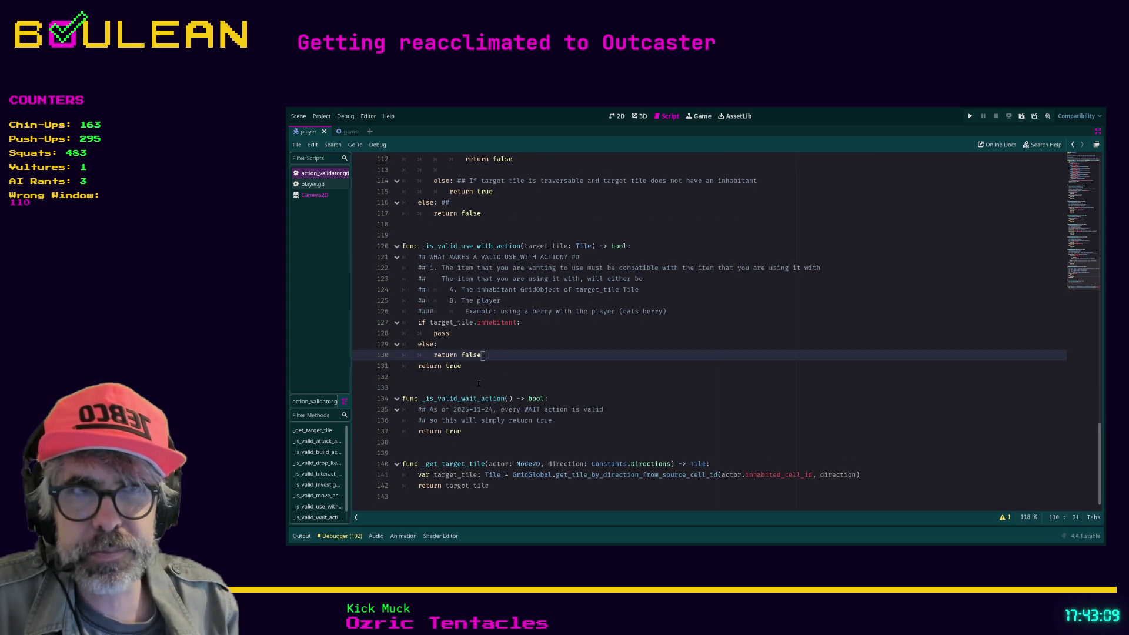
left_click(459, 366)
left_click(480, 364)
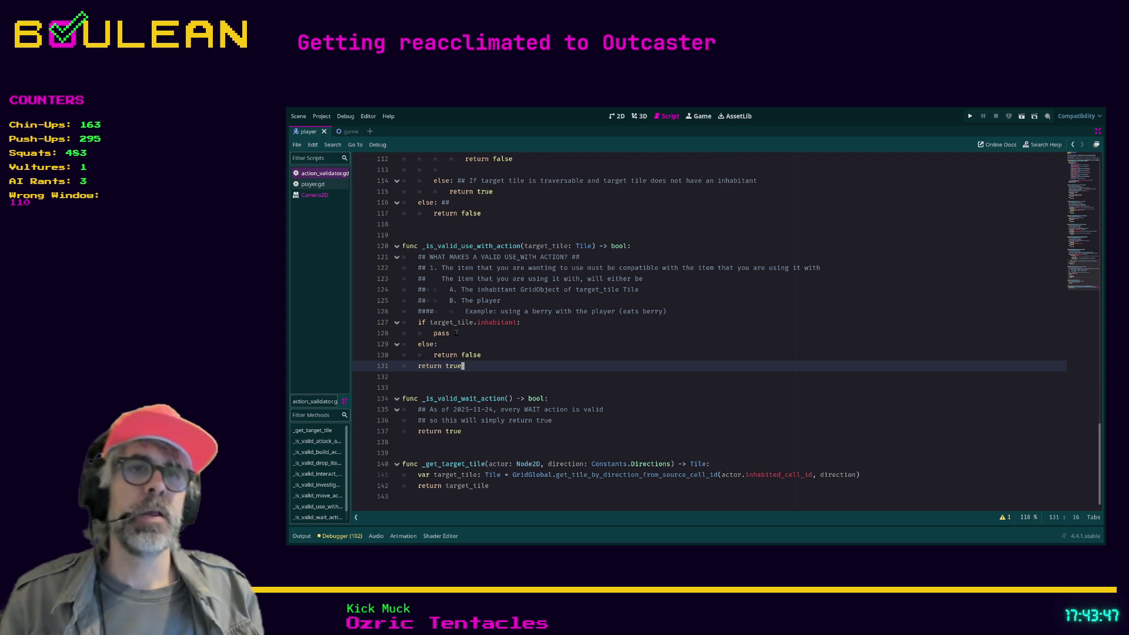
Return to line 128's pass and drag the splitter right to widen the script and method list
left_click(456, 332)
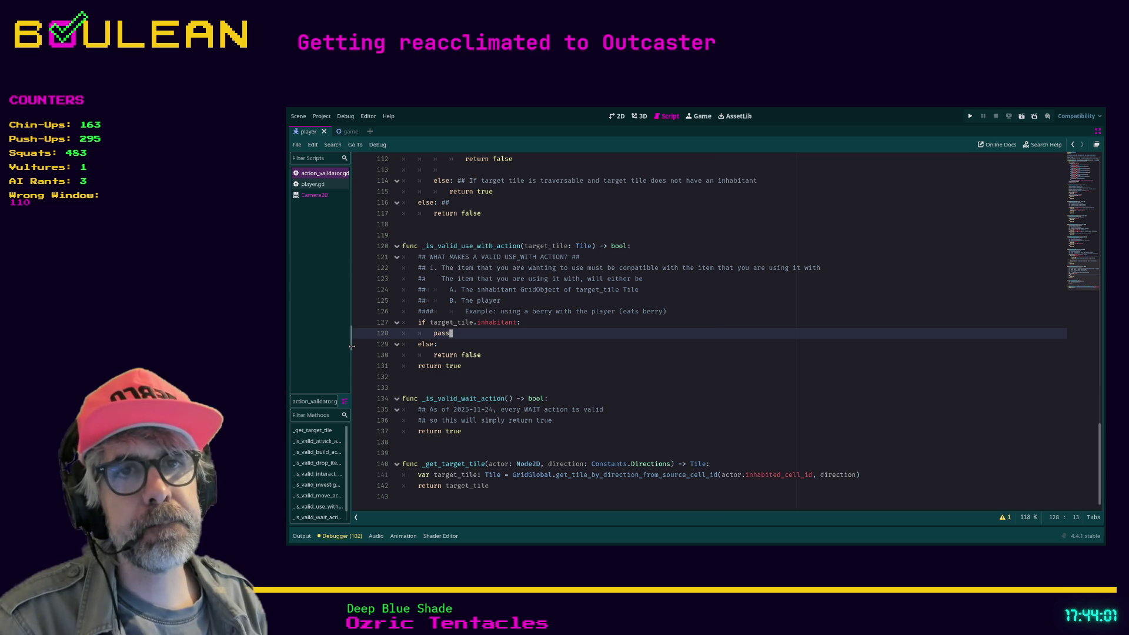
left_click_drag(352, 346, 452, 348)
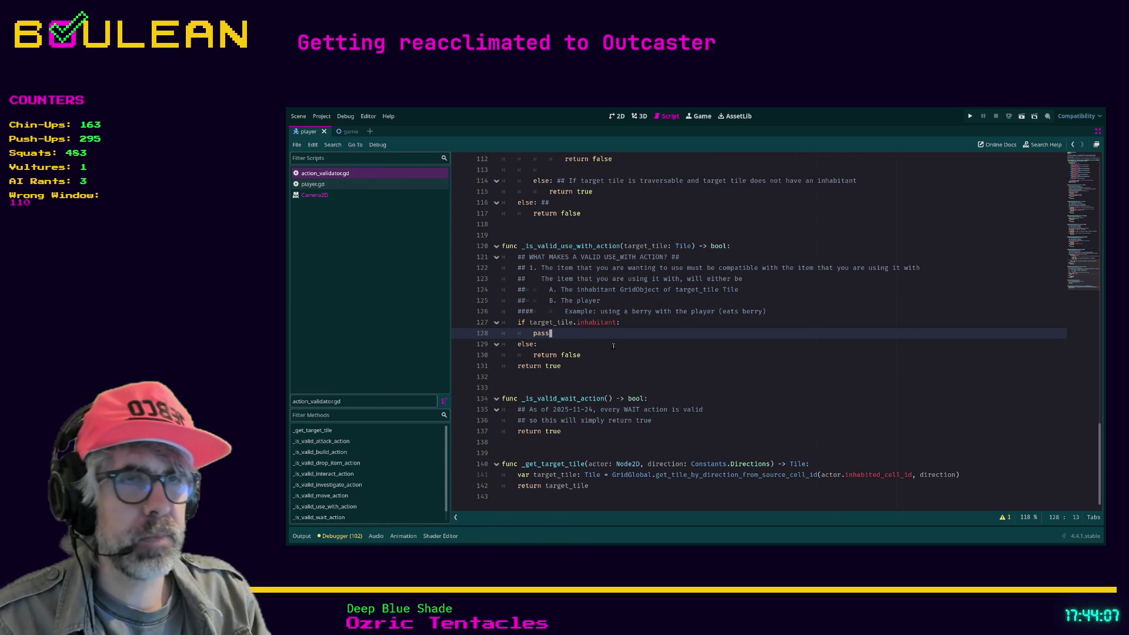
Restore the side panels and open drying_rack_structure.gd by filtering FileSystem for 'drying rac'
key("ctrl+shift+F11")
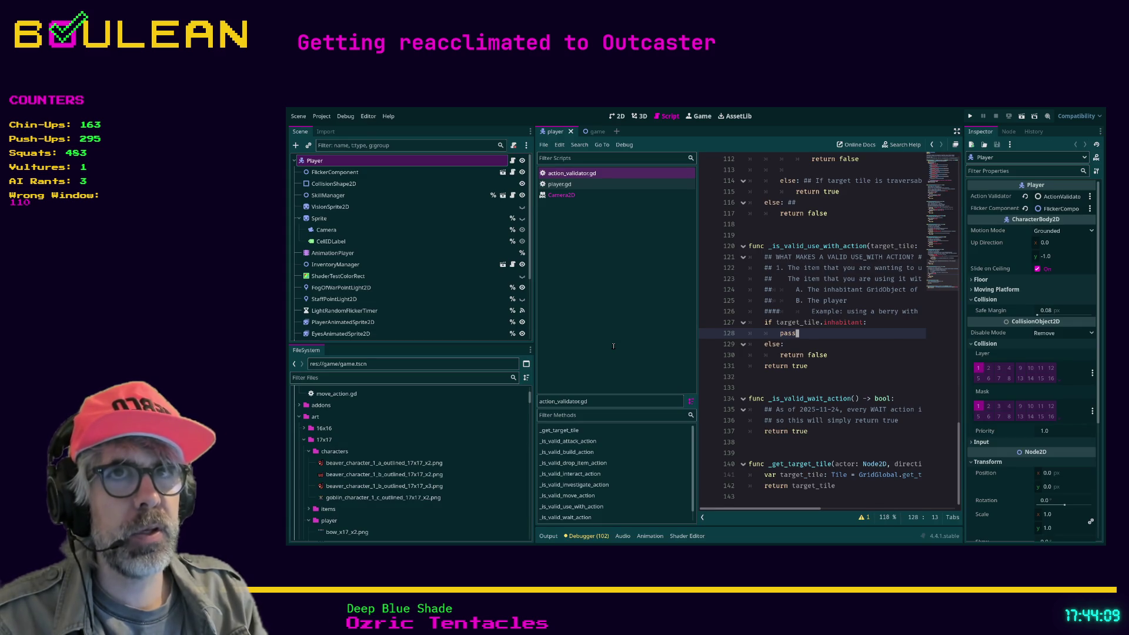
left_click(468, 377)
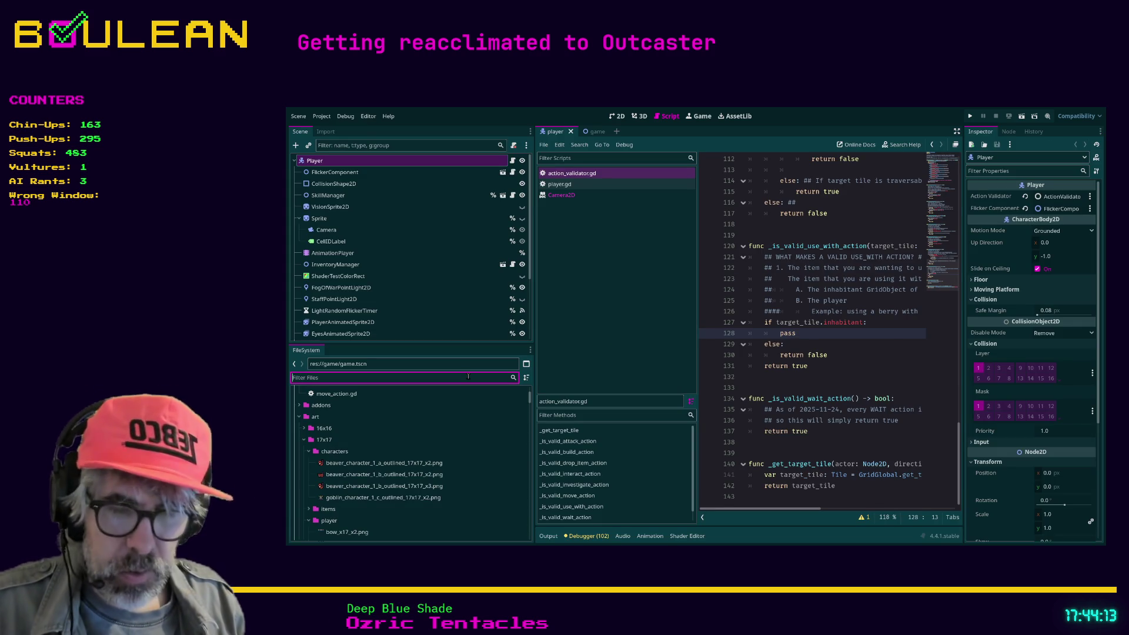
type("dryin")
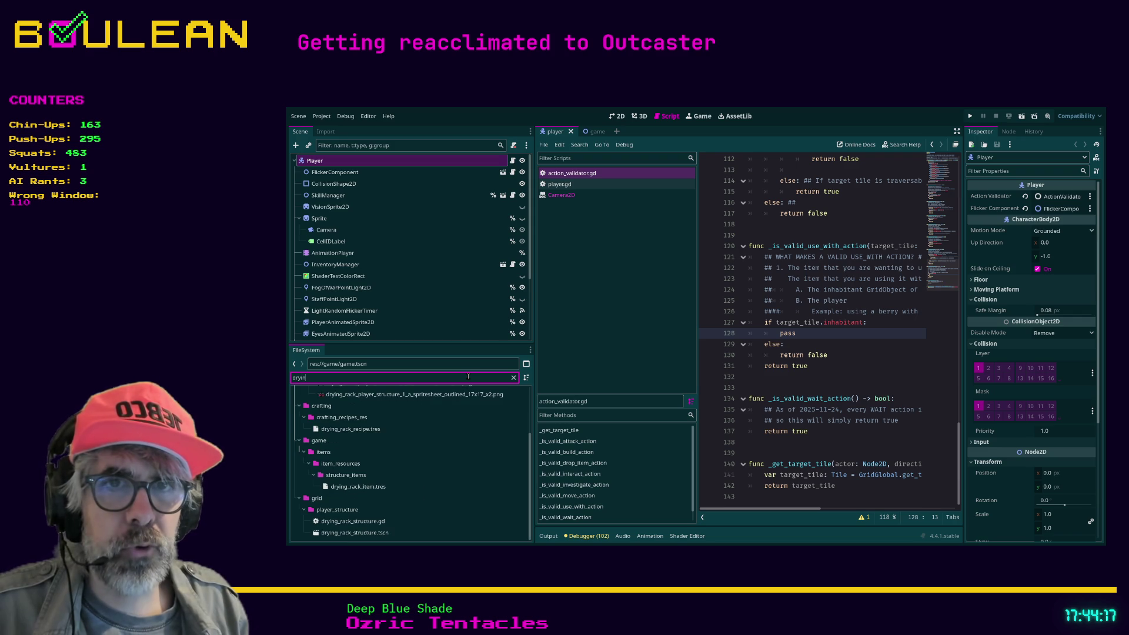
type("g rack")
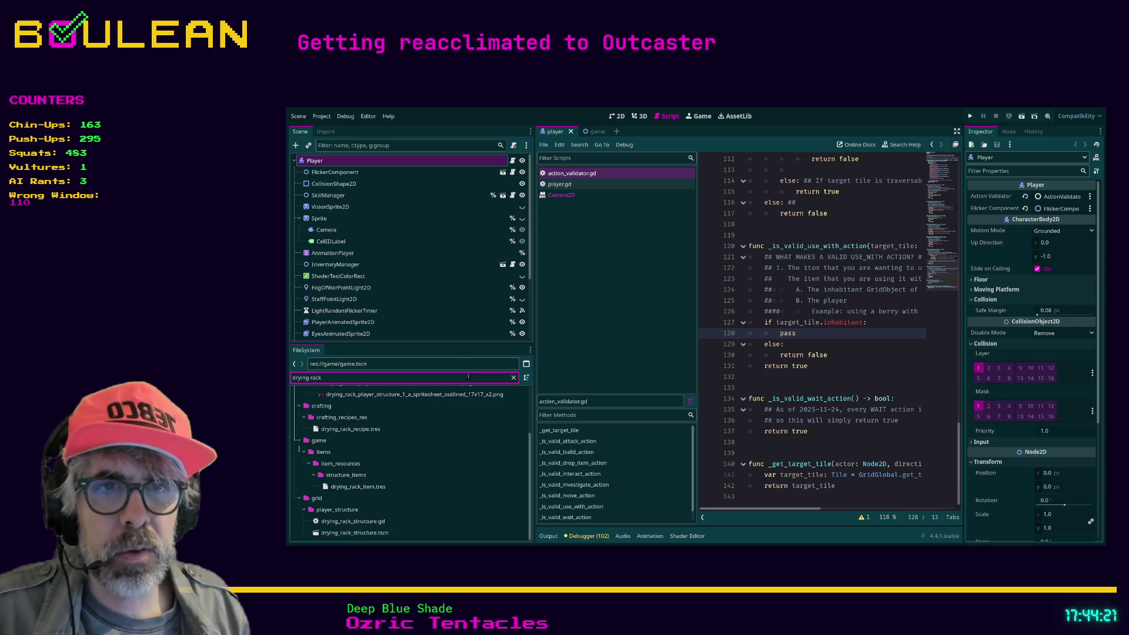
double_click(374, 520)
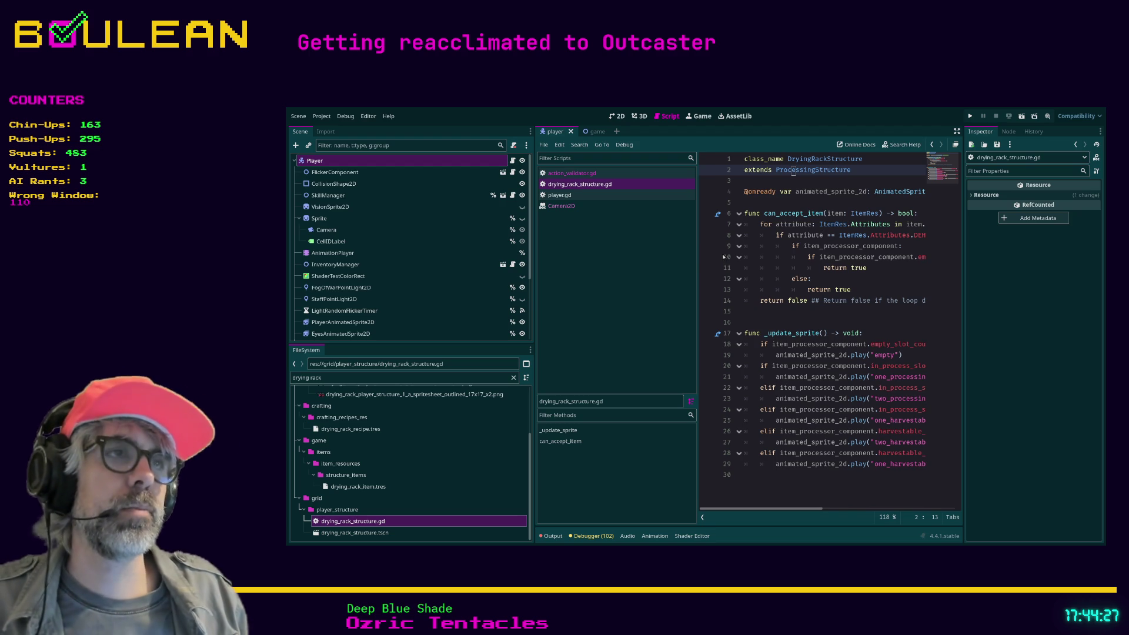
Widen the code editor, return to action_validator.gd and select the placeholder pass
left_click_drag(697, 258, 649, 259)
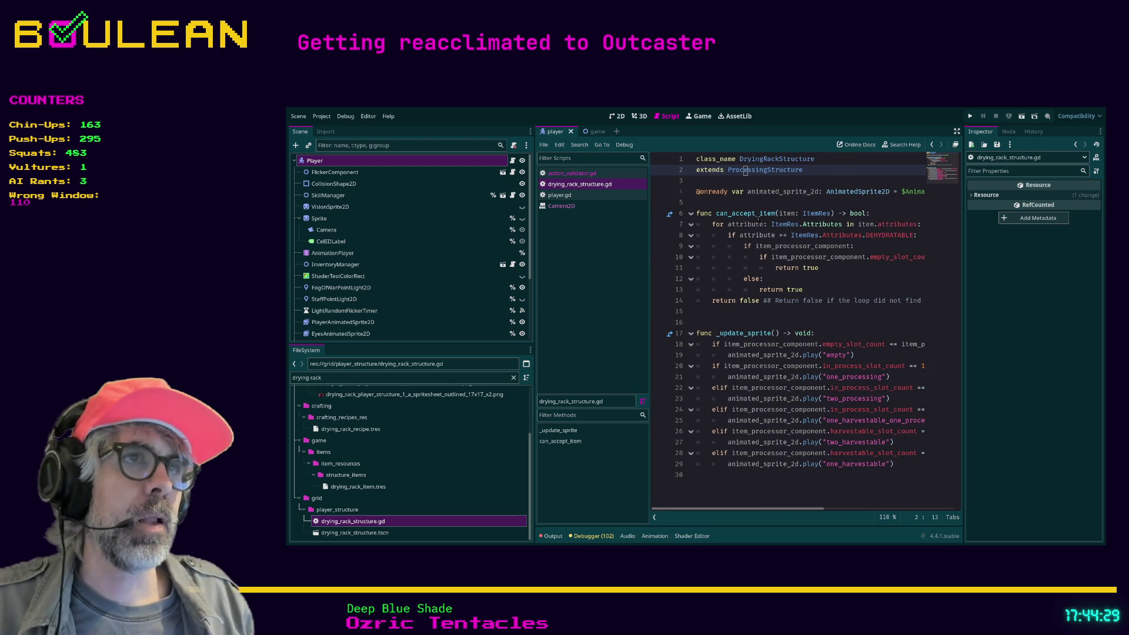
left_click(589, 174)
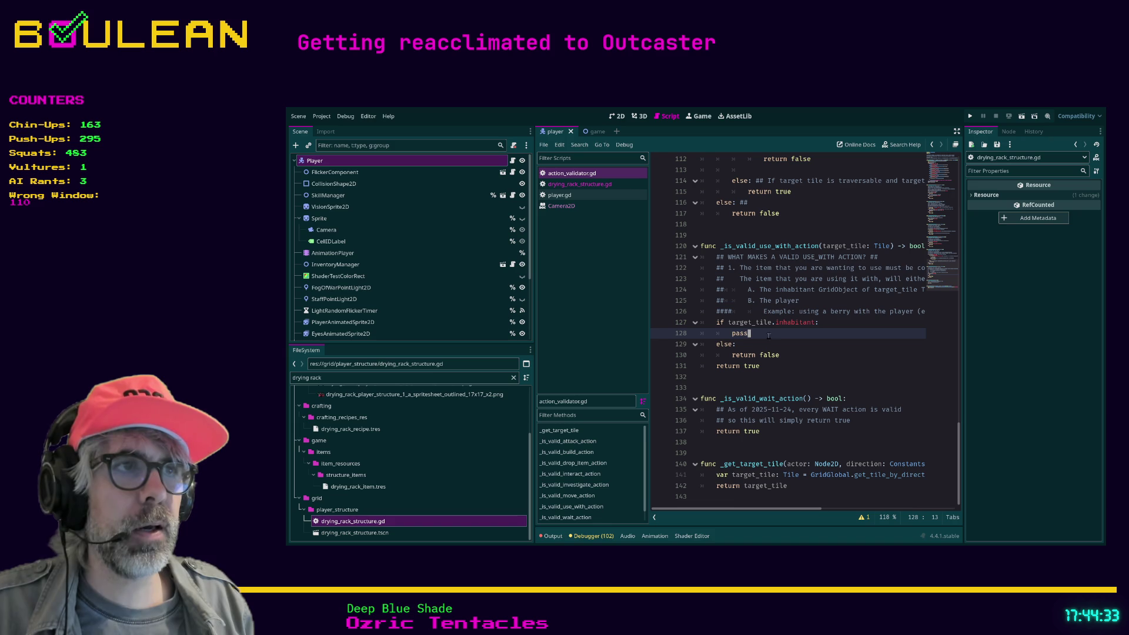
double_click(735, 333)
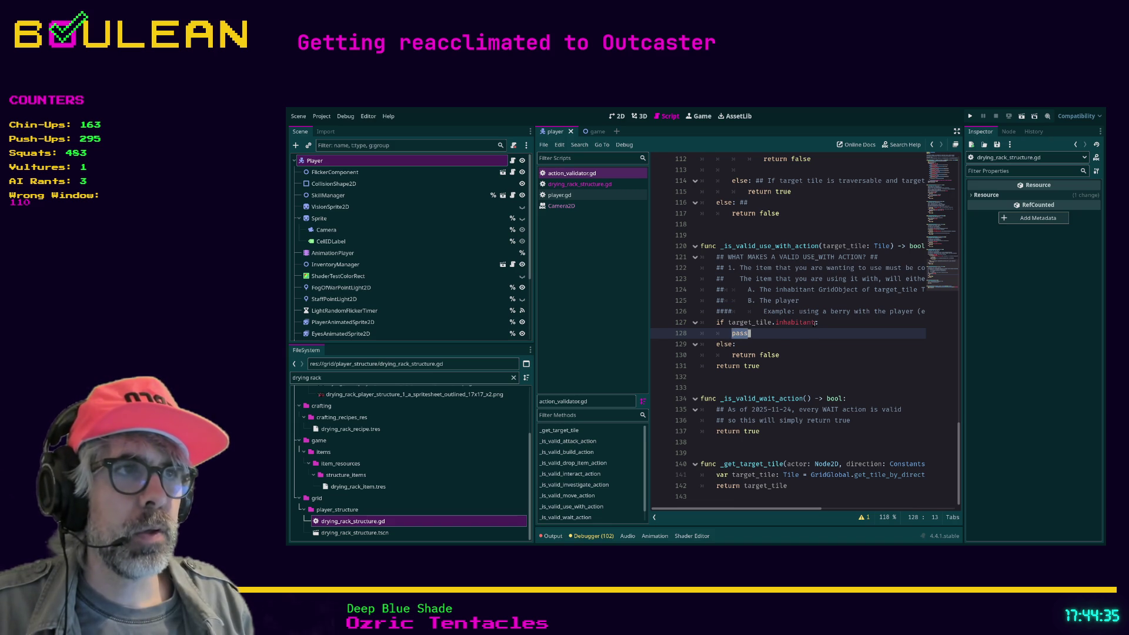
Extend line 127's condition to 'if target_tile.inhabitant.can_accept_item():'
left_click(815, 322)
key("Left")
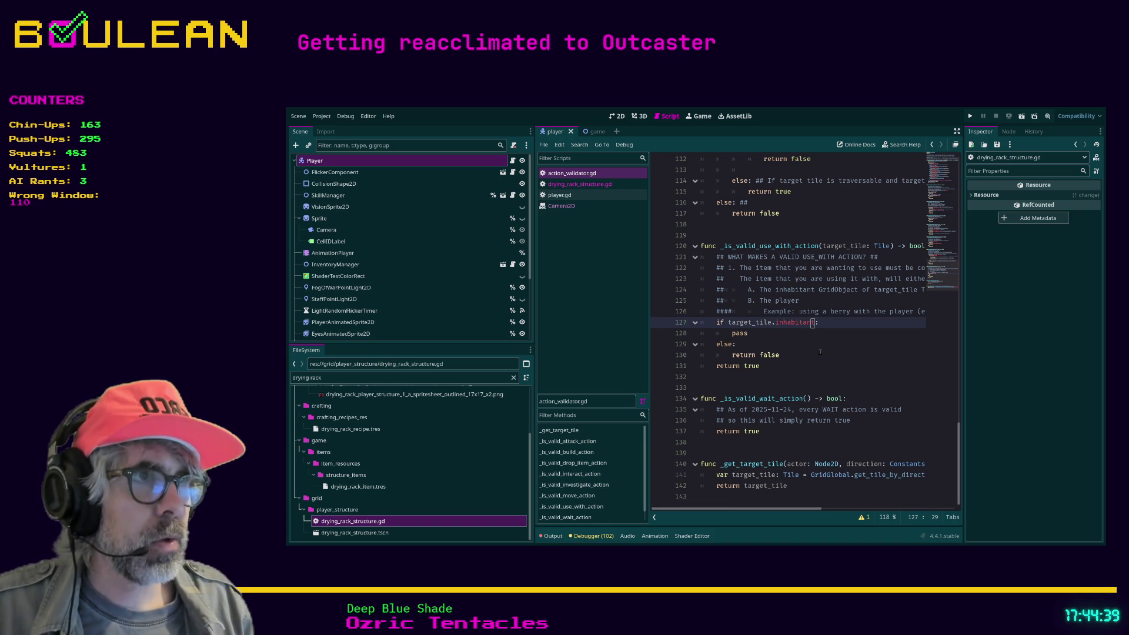
key("Right")
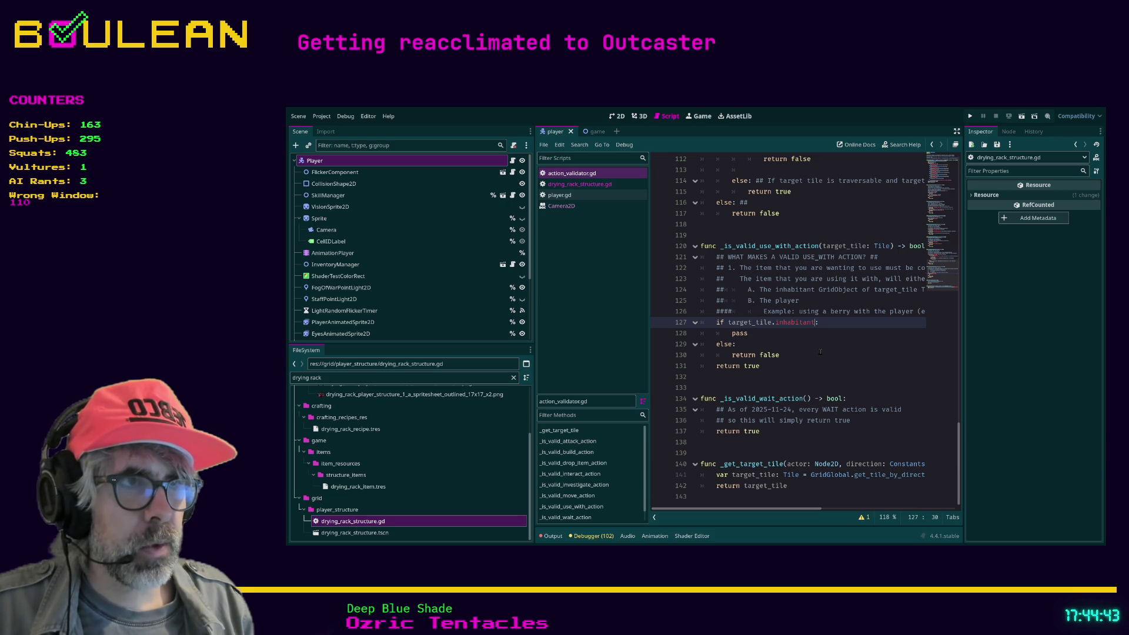
type(".")
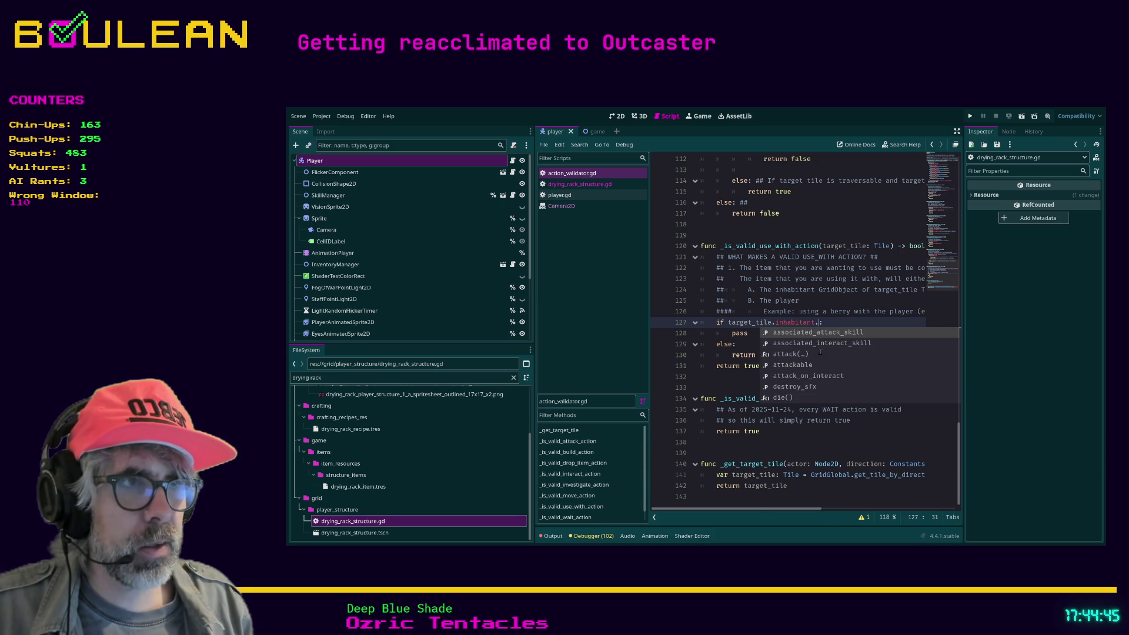
key("Left")
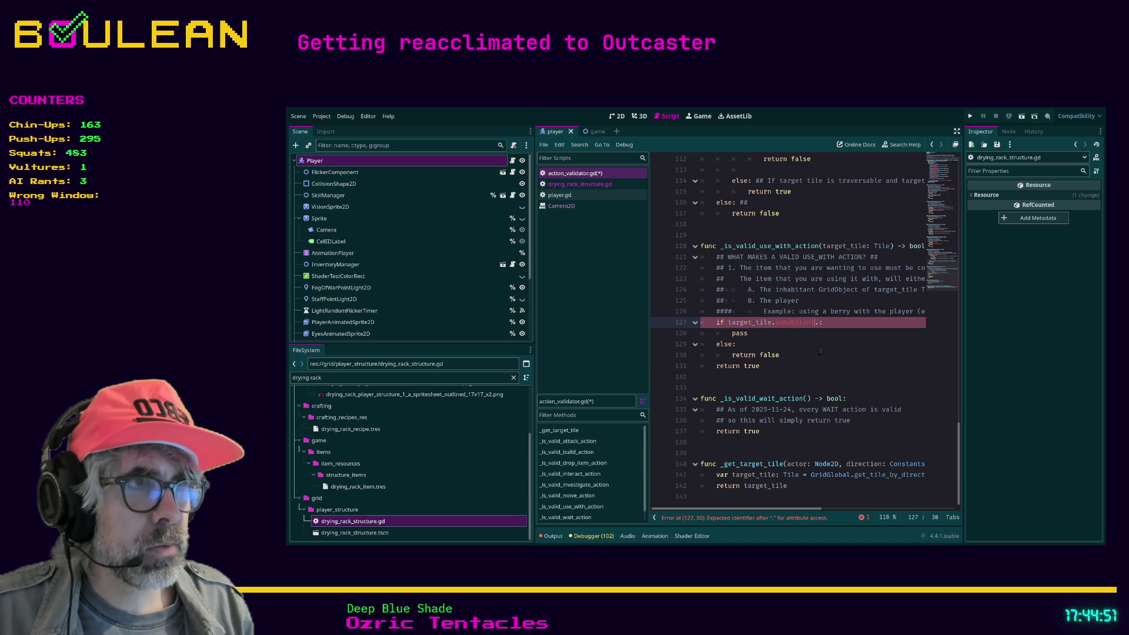
key("Right")
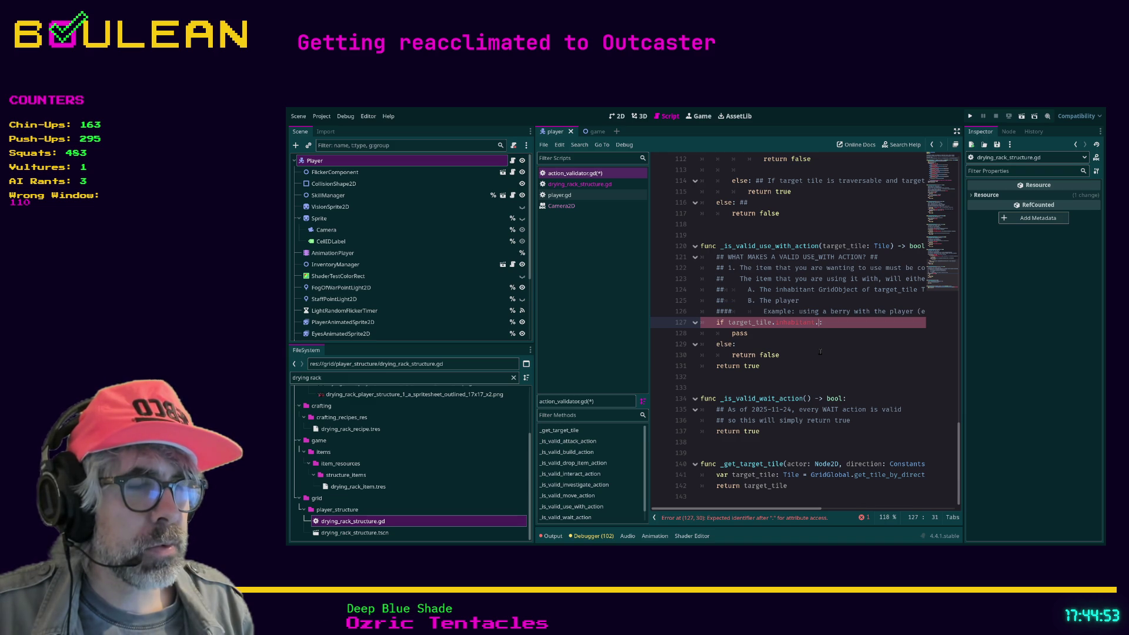
type("ca")
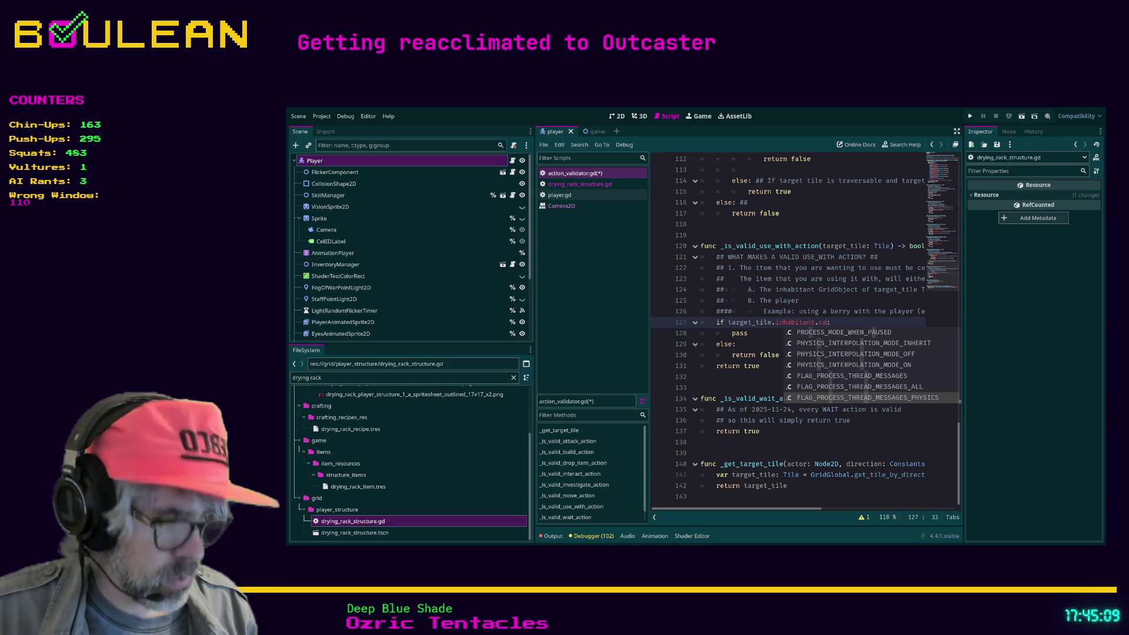
type("n_a")
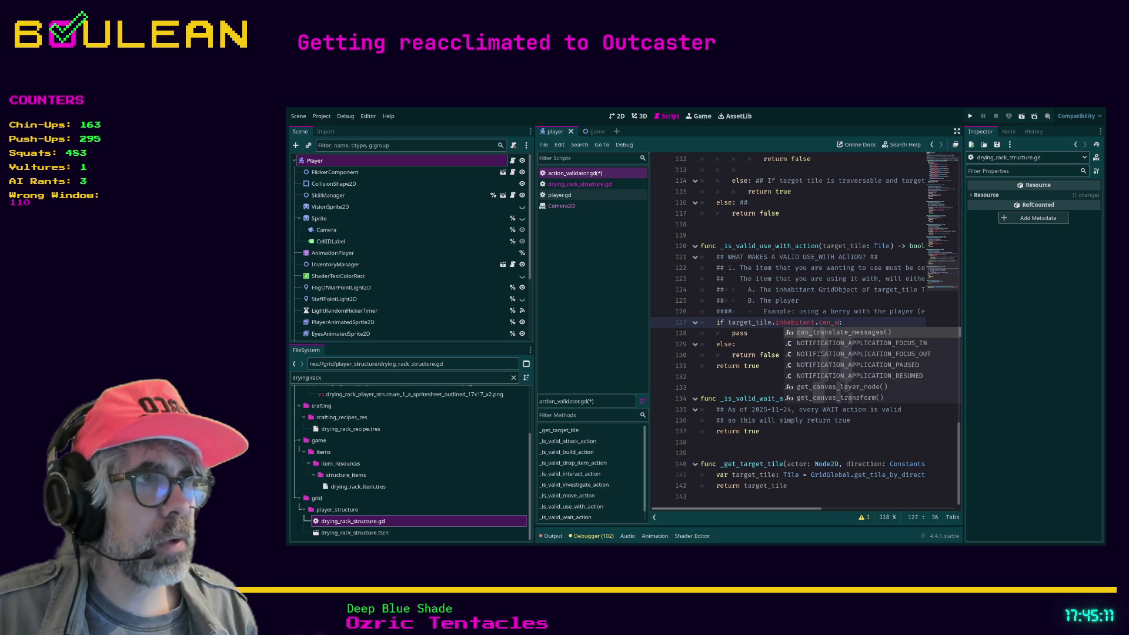
type("ccept")
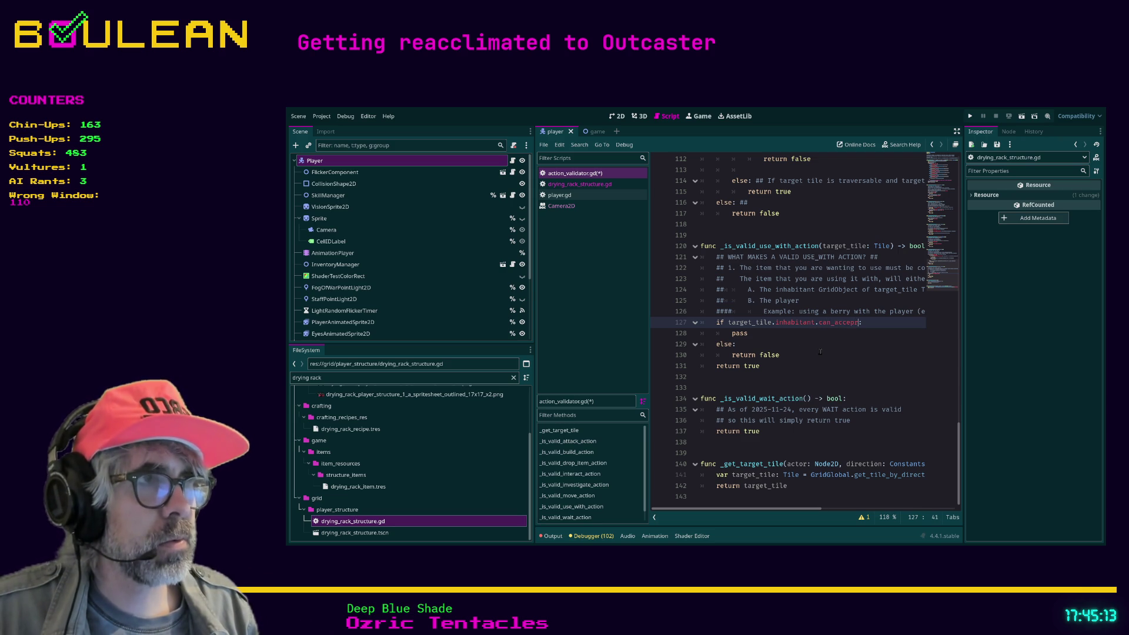
key("BackSpace")
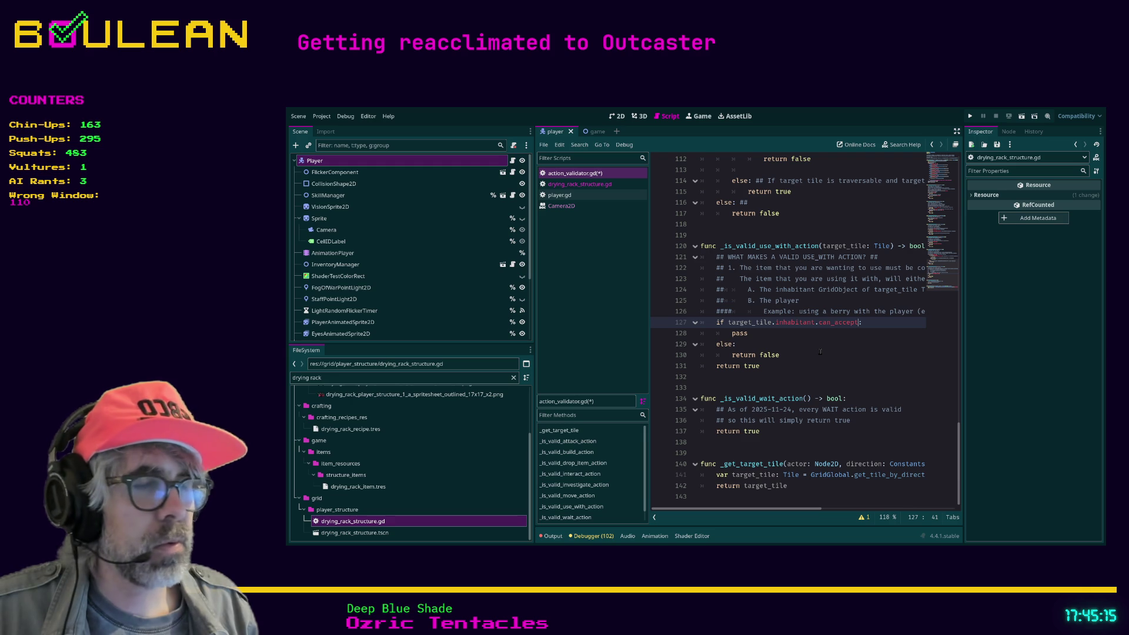
type("_i")
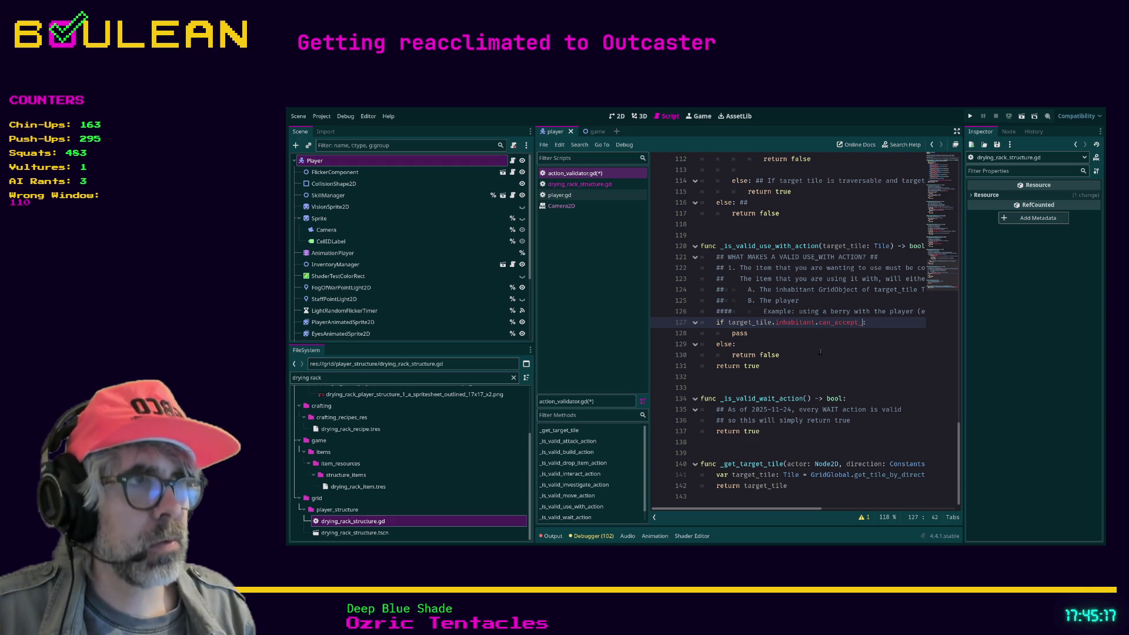
type("tem")
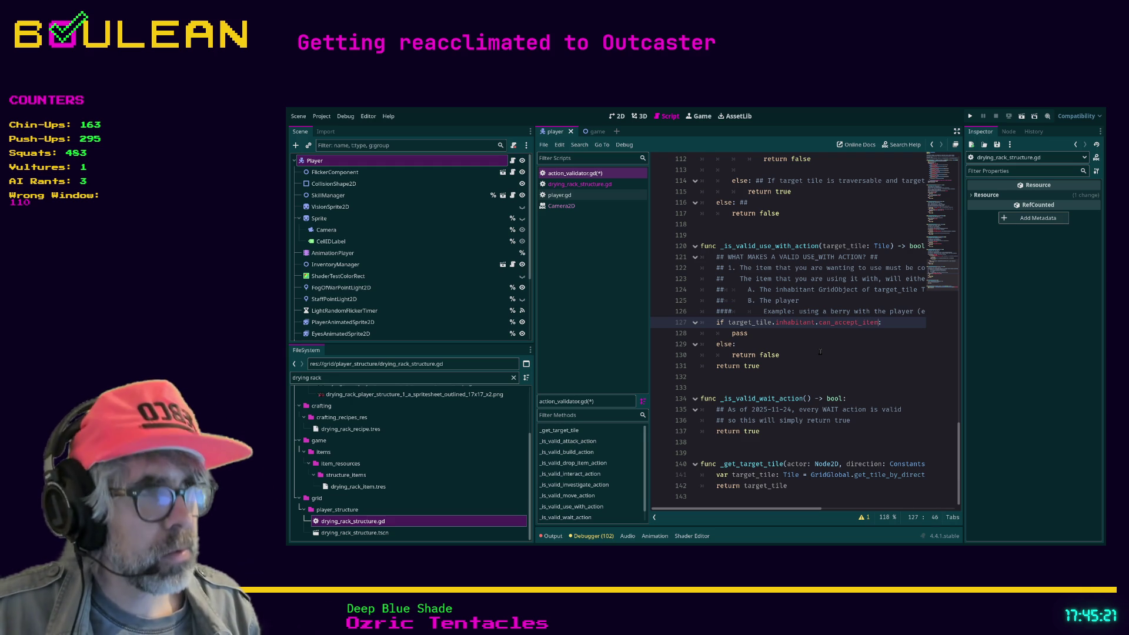
type("()")
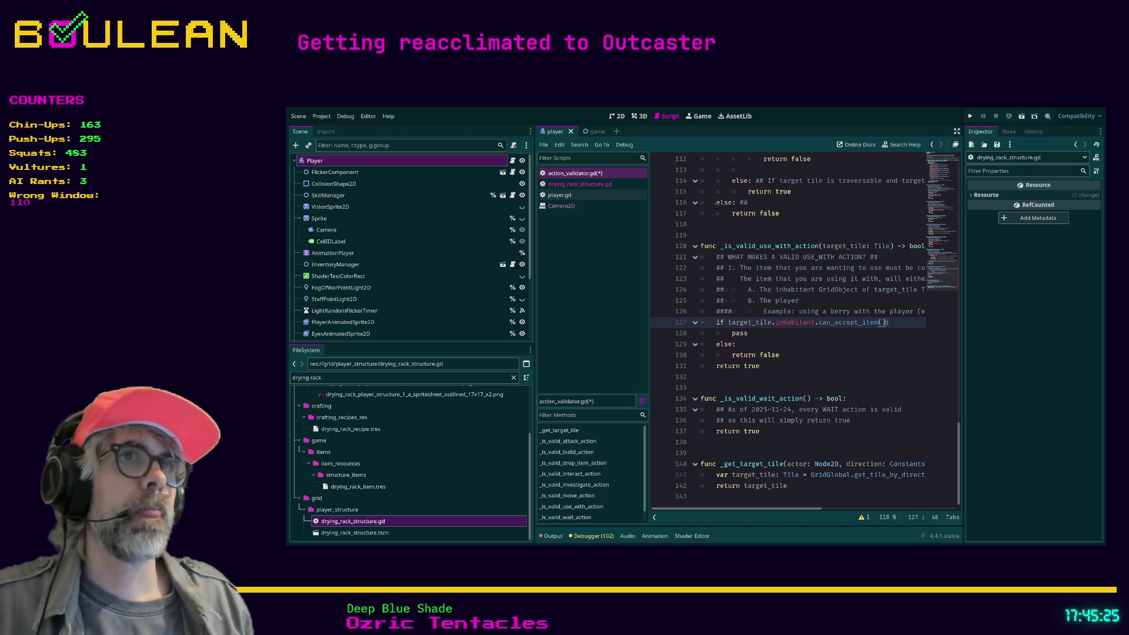
Check drying_rack_structure.gd's methods, then return to action_validator.gd at the function's parameters
left_click(588, 183)
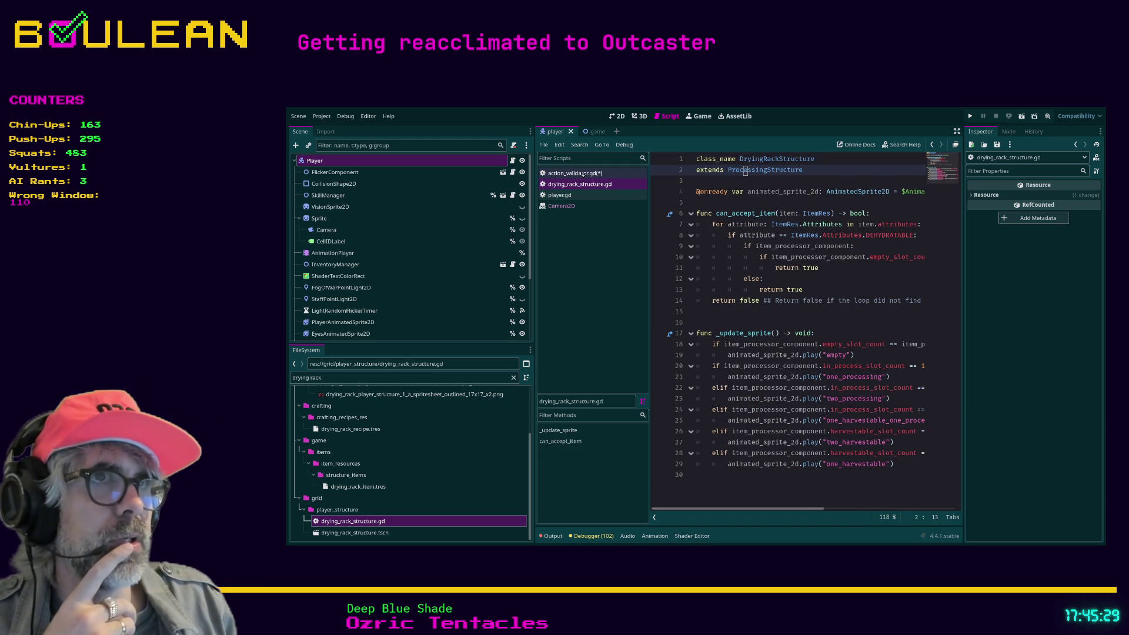
left_click(583, 174)
left_click(888, 322)
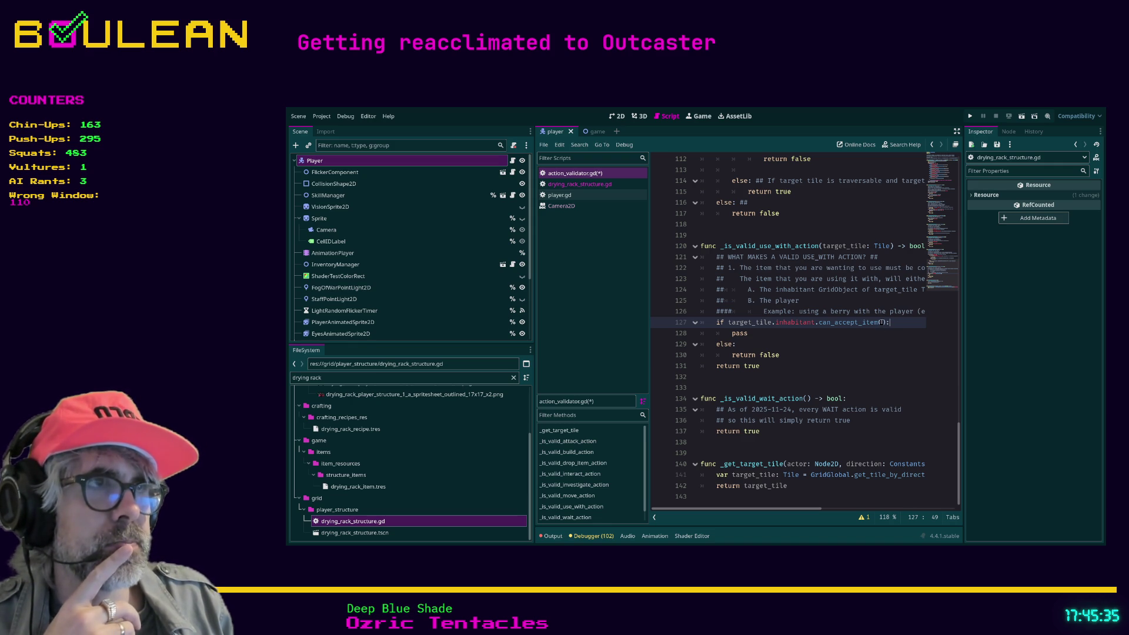
left_click(773, 497)
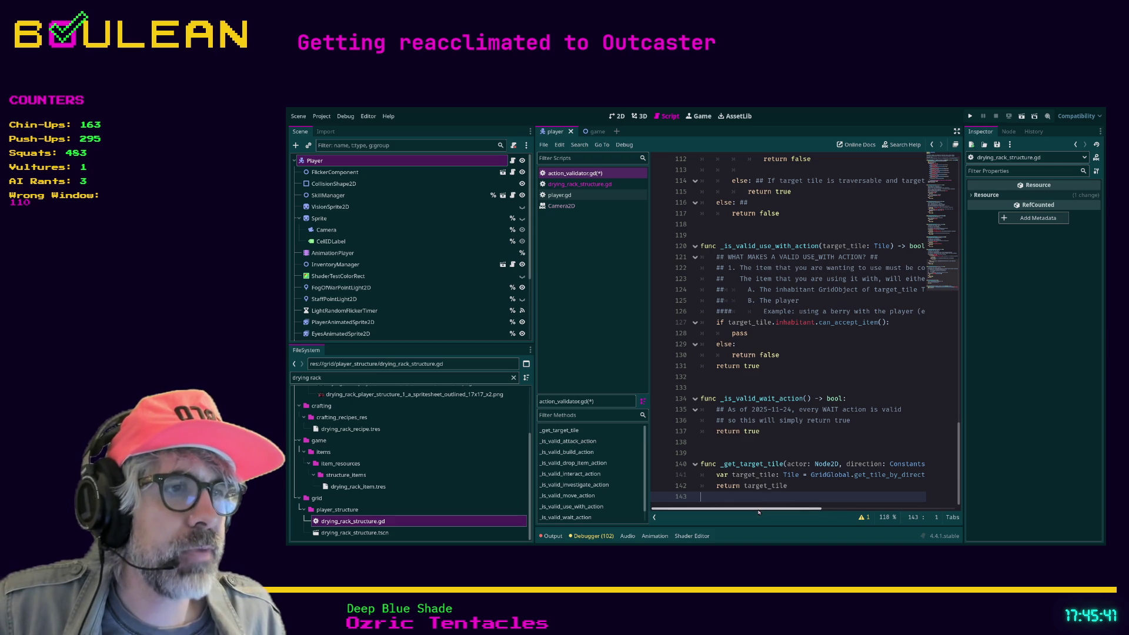
mouse_move(756, 510)
left_mouse_down()
mouse_move(783, 505)
mouse_move(756, 507)
left_mouse_up()
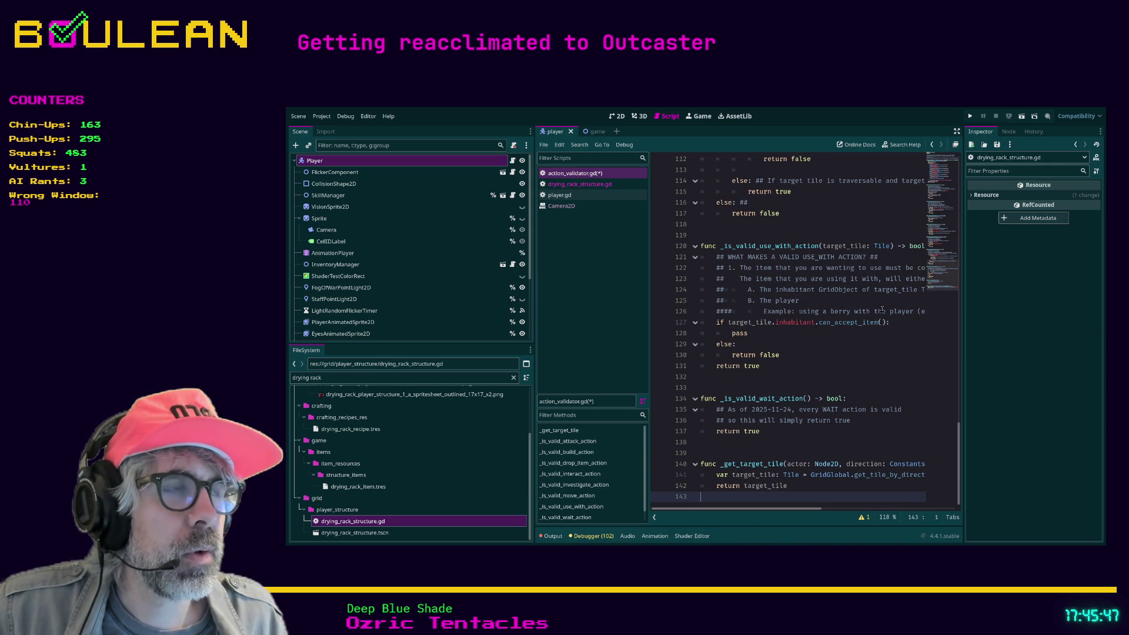
left_click(890, 246)
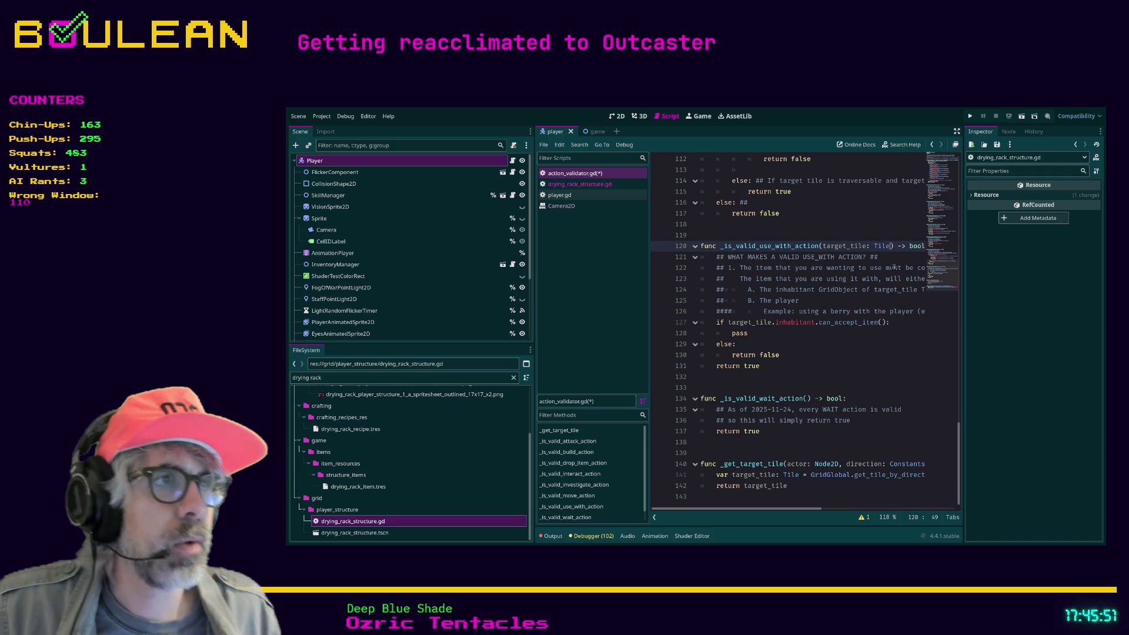
Add an item parameter after target_tile: Tile and scroll through the script to inspect it
type(",")
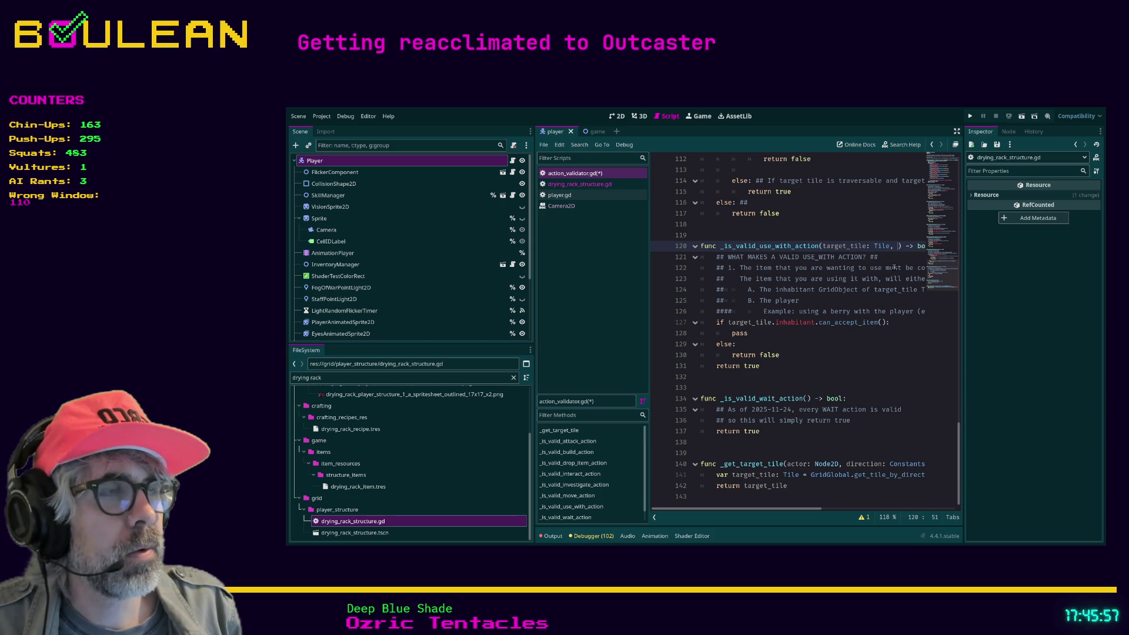
type(" item")
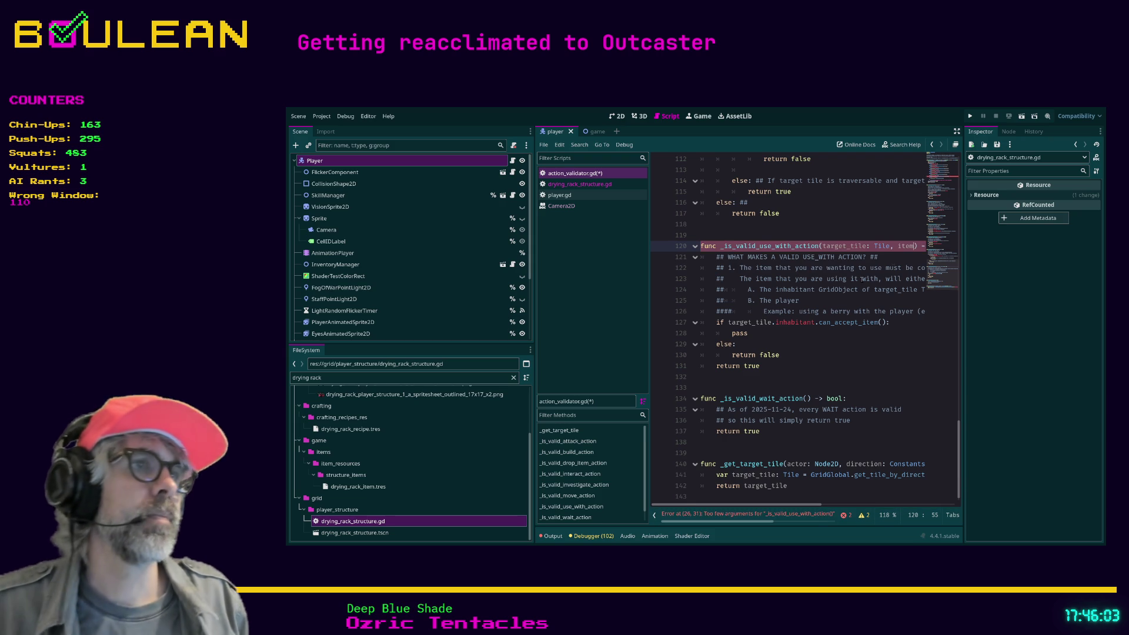
scroll(827, 288, "up", 2)
scroll(828, 289, "up", 20)
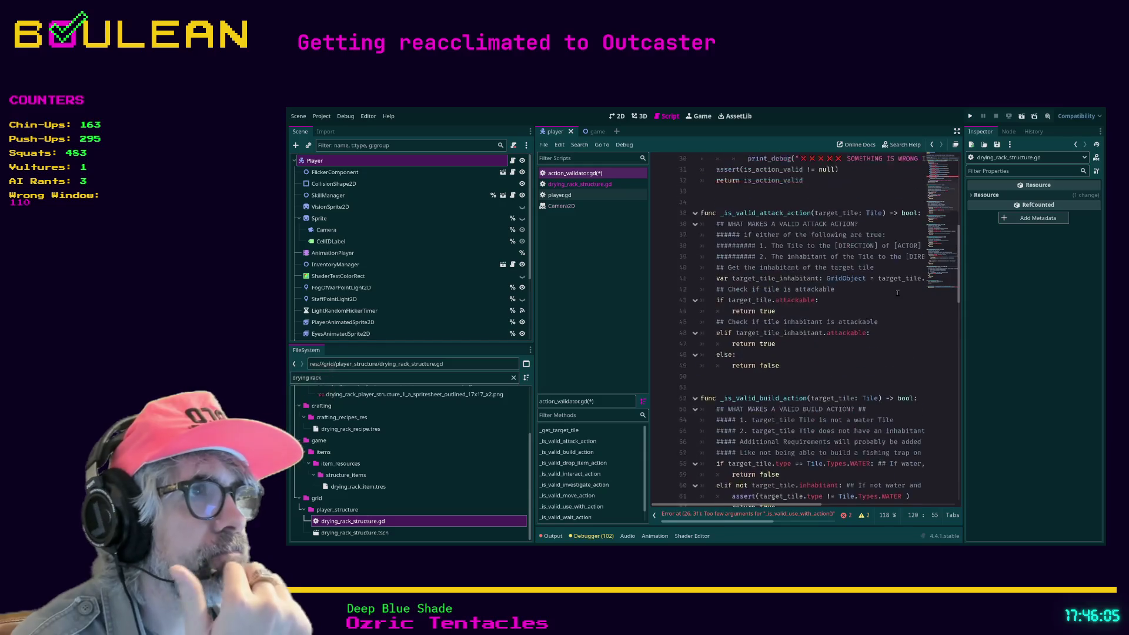
scroll(897, 292, "up", 3)
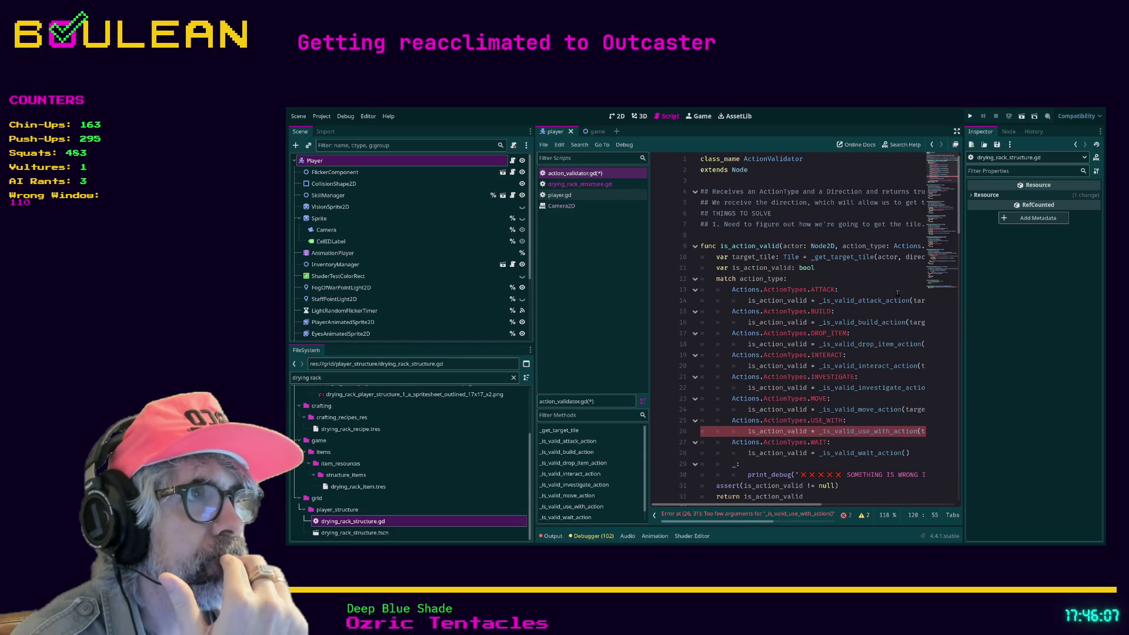
scroll(750, 505, "right", 2)
mouse_move(751, 506)
left_mouse_down()
mouse_move(896, 492)
mouse_move(782, 486)
mouse_move(734, 465)
left_mouse_up()
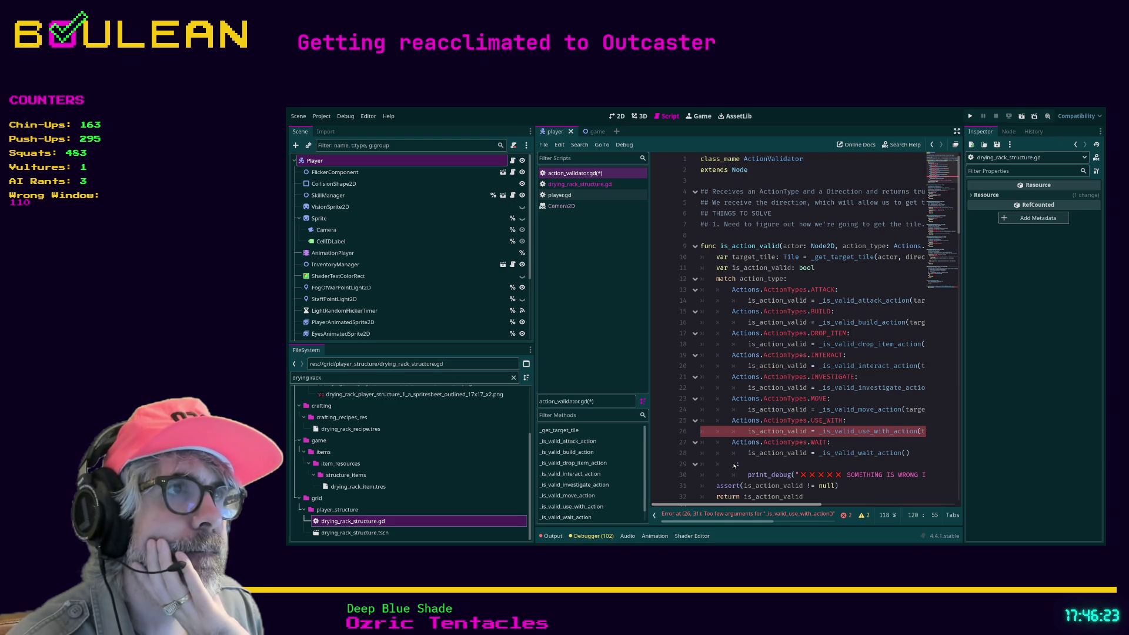
scroll(758, 462, "right", 5)
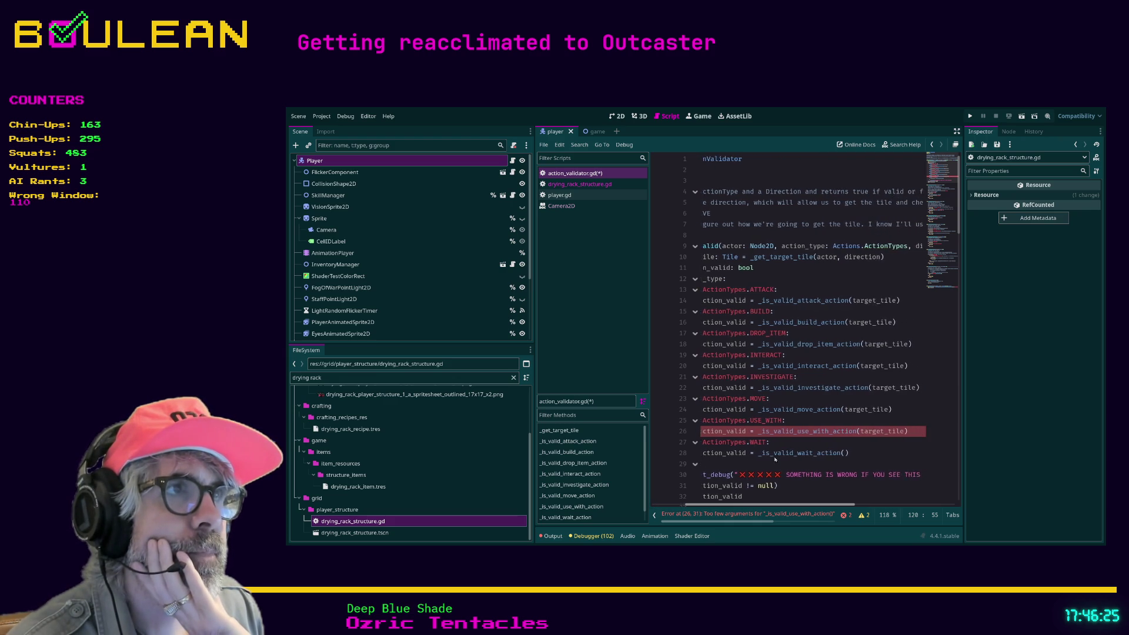
scroll(851, 450, "right", 1)
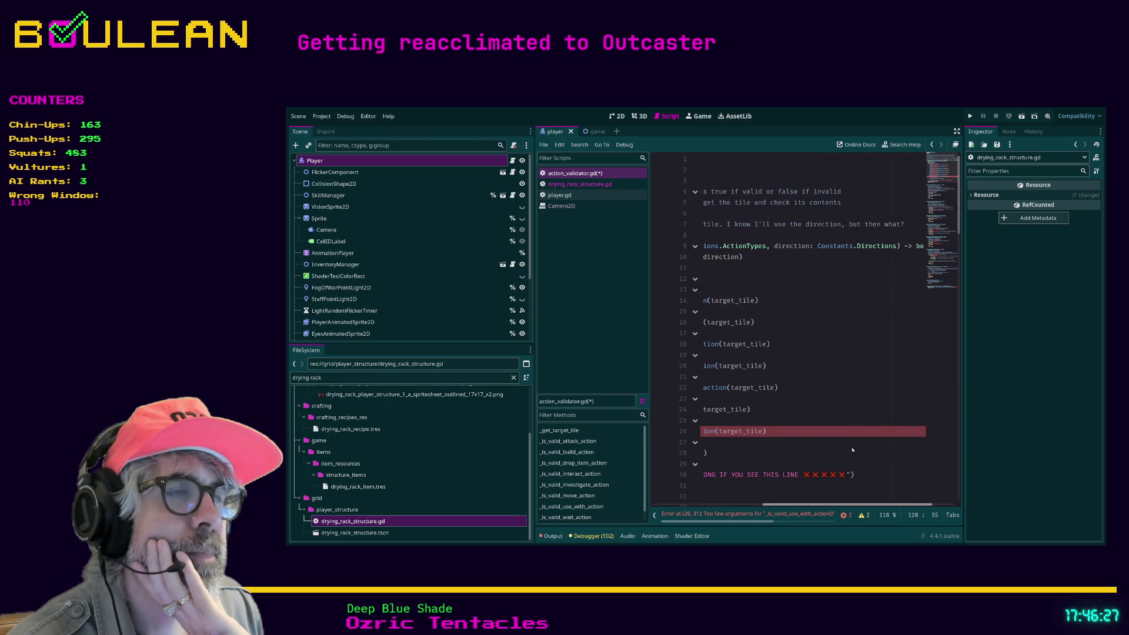
scroll(852, 450, "left", 10)
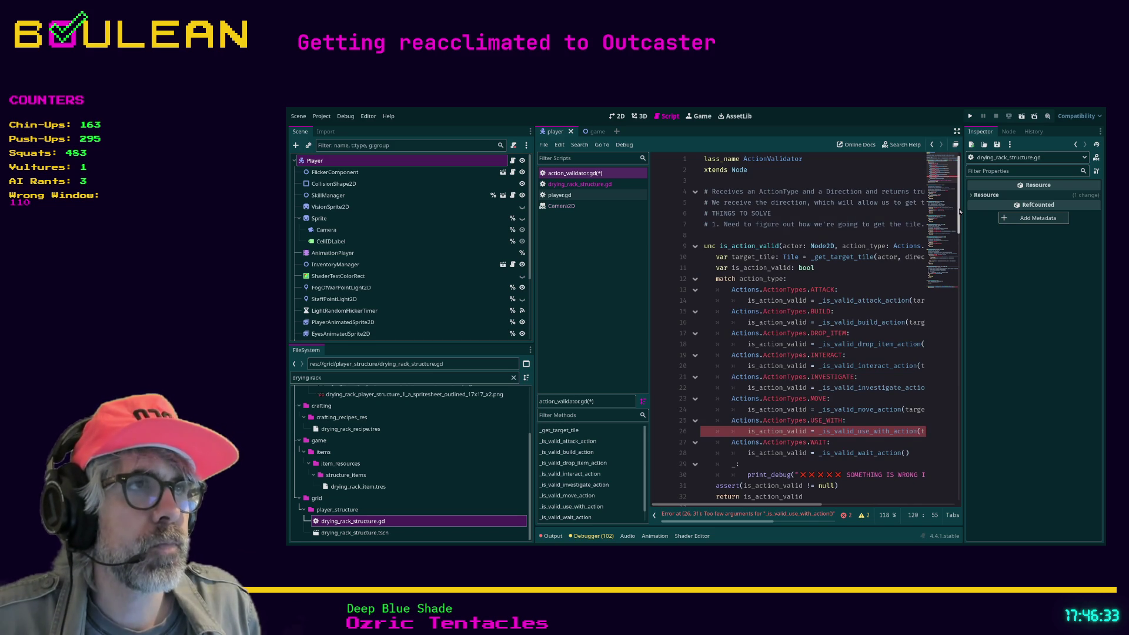
scroll(783, 506, "right", 2)
scroll(783, 507, "left", 3)
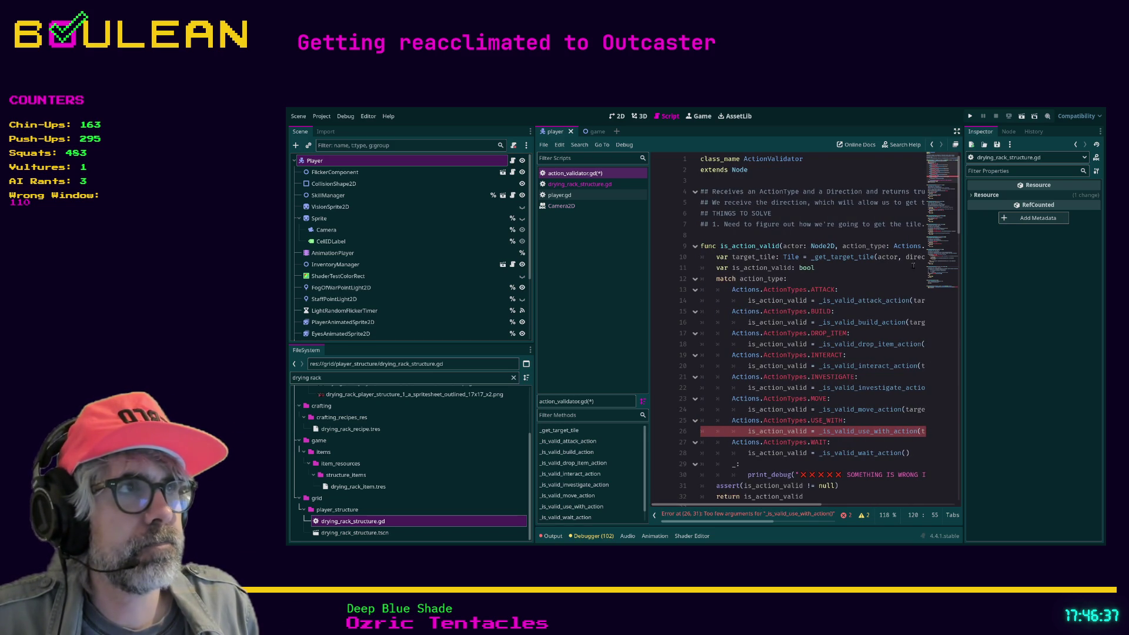
mouse_move(958, 223)
left_mouse_down()
mouse_move(954, 480)
mouse_move(955, 459)
left_mouse_up()
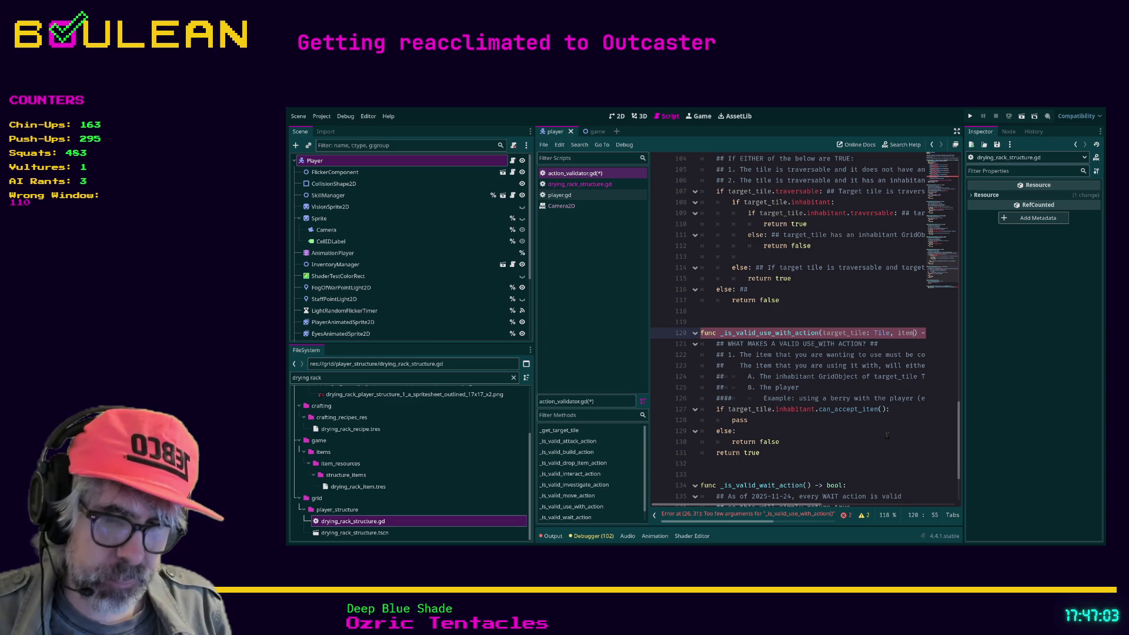
Delete the item parameter, type then erase a Global.Ic reference, and switch to the browser
key("BackSpace")
key("BackSpace")
key("BackSpace")
type("Global.")
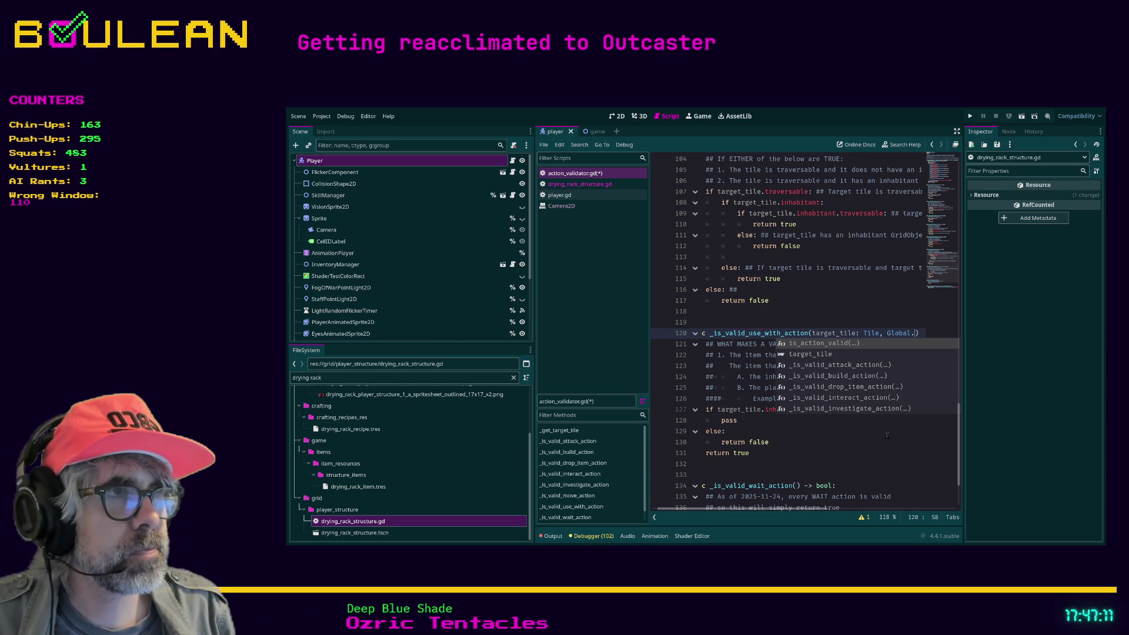
type("I")
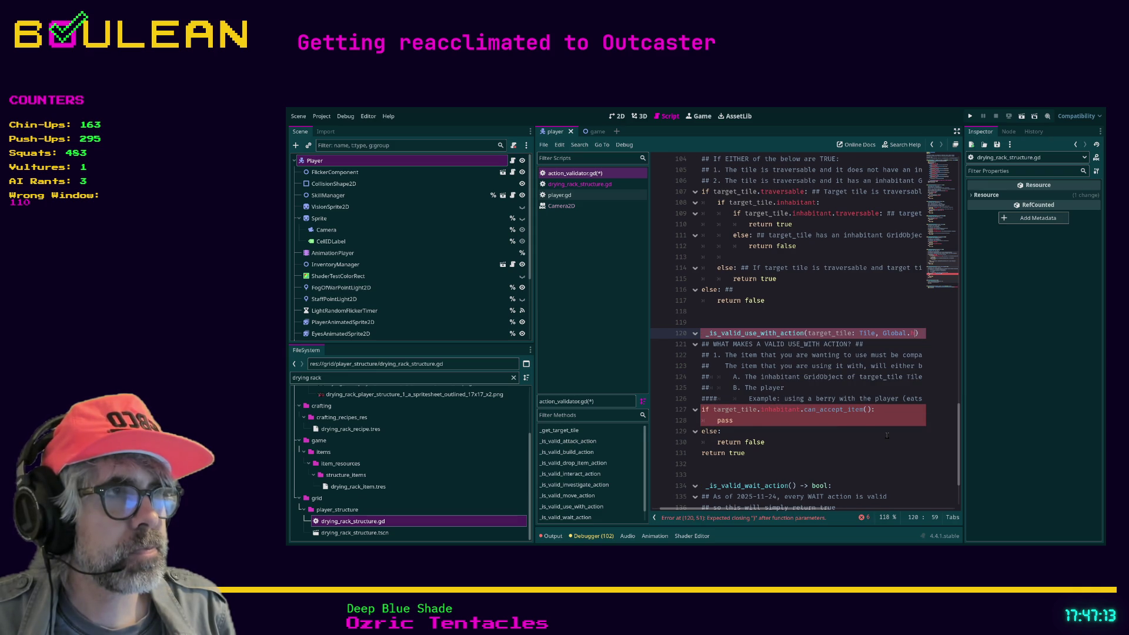
type("c")
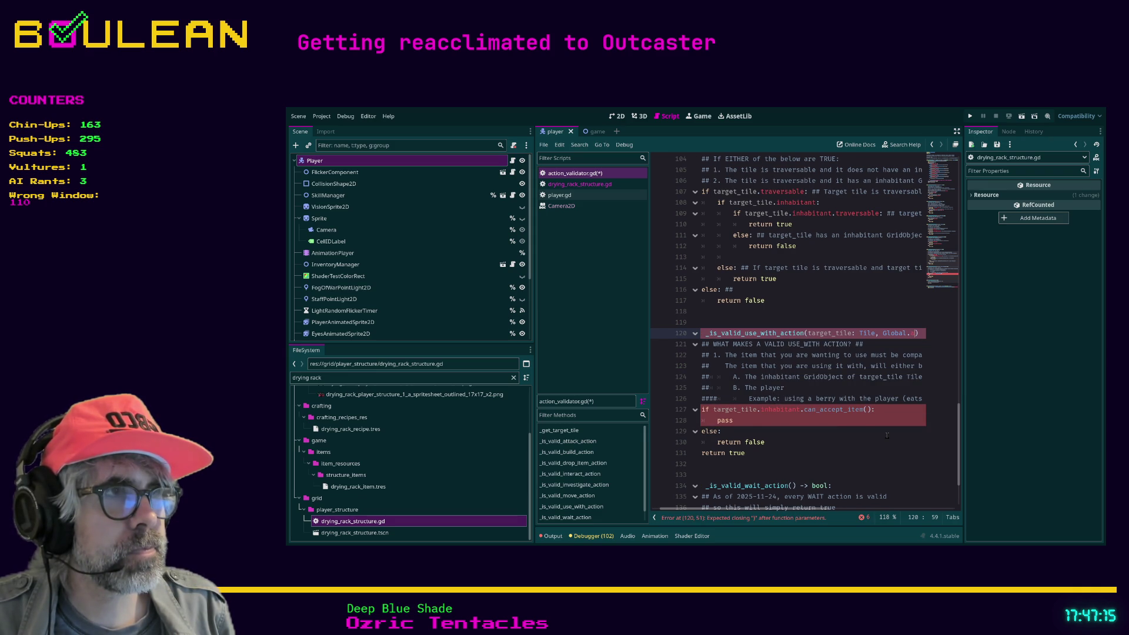
key("BackSpace")
key("BackSpace")
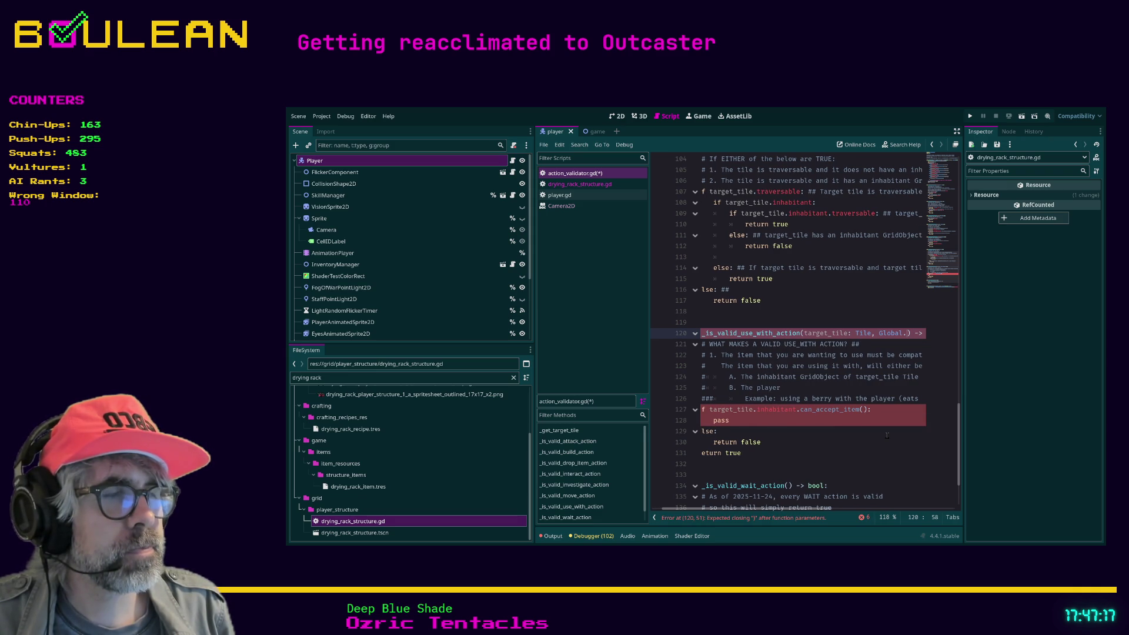
key("BackSpace")
key("BackSpace")
key("BackSpace")
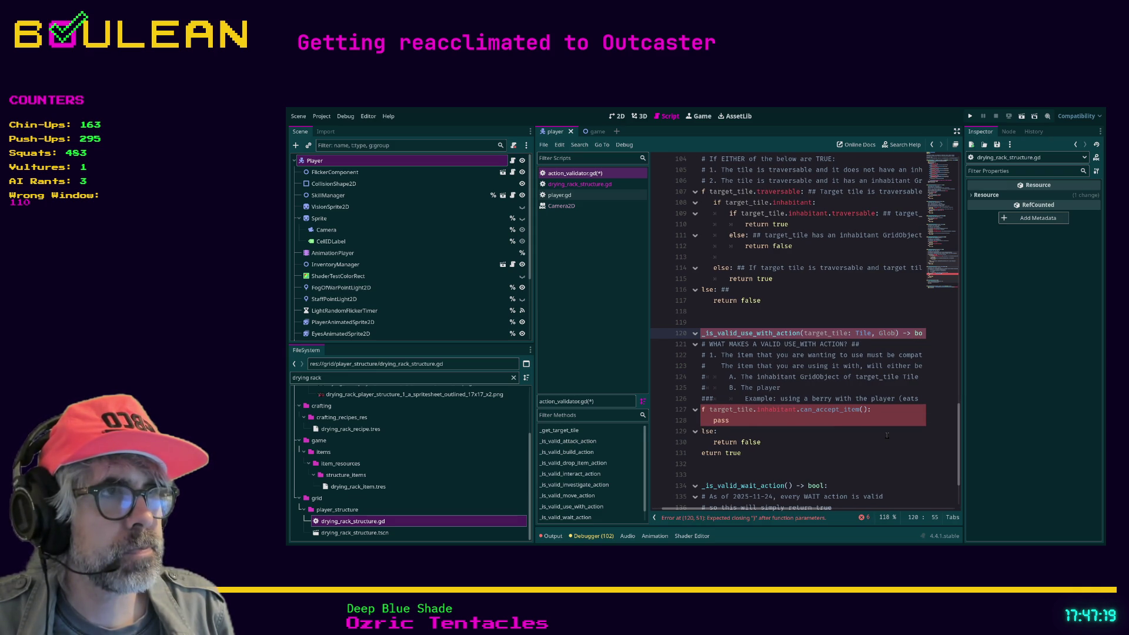
key("BackSpace")
key("BackSpace")
key("BackSpace")
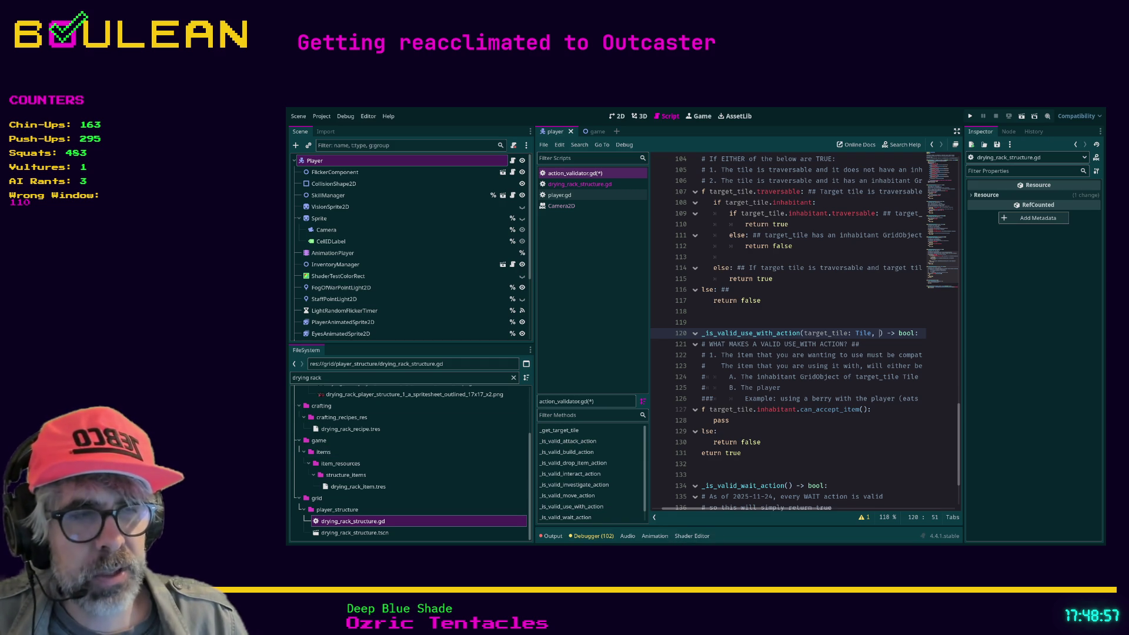
key("alt+Tab")
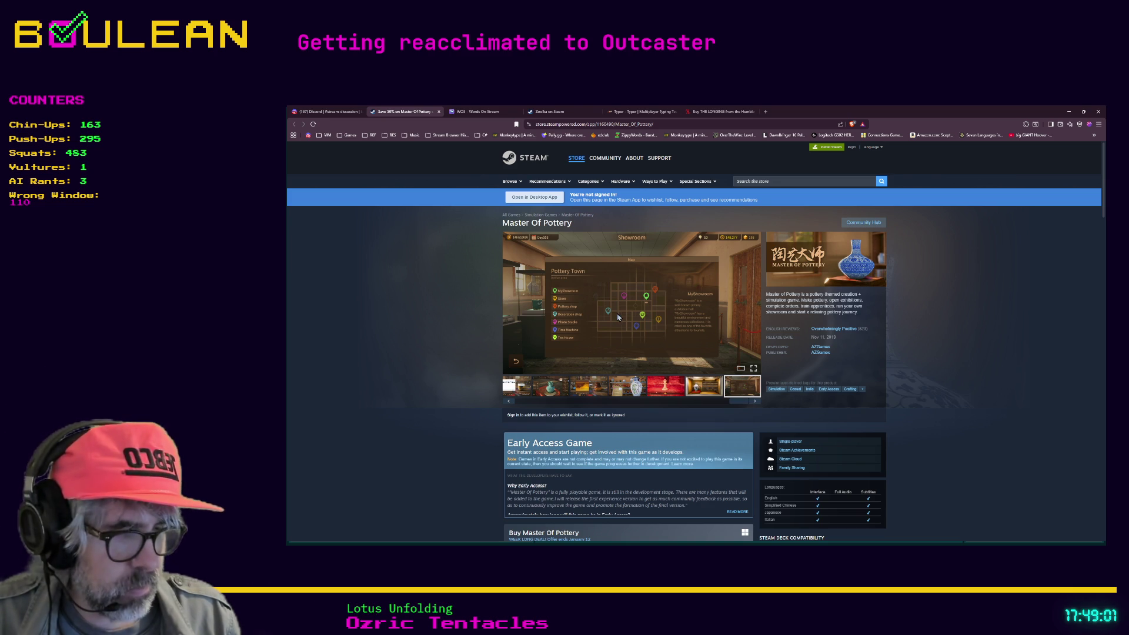
Search for onirim in a new Brave tab and open the Amazon result
key("ctrl+t")
type("onirim")
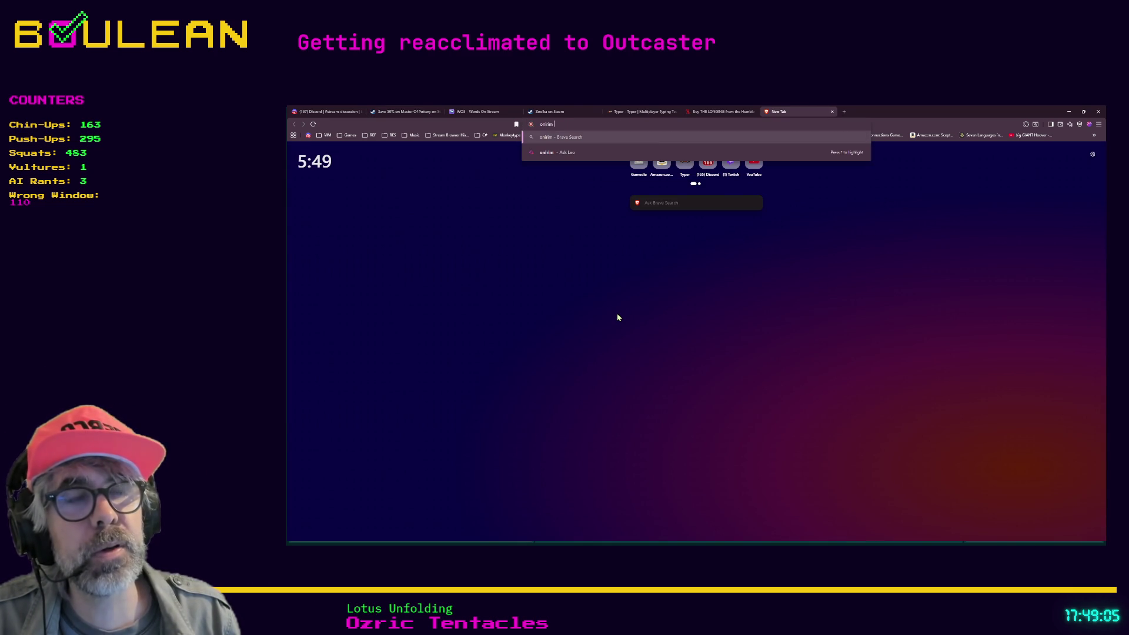
key("Return")
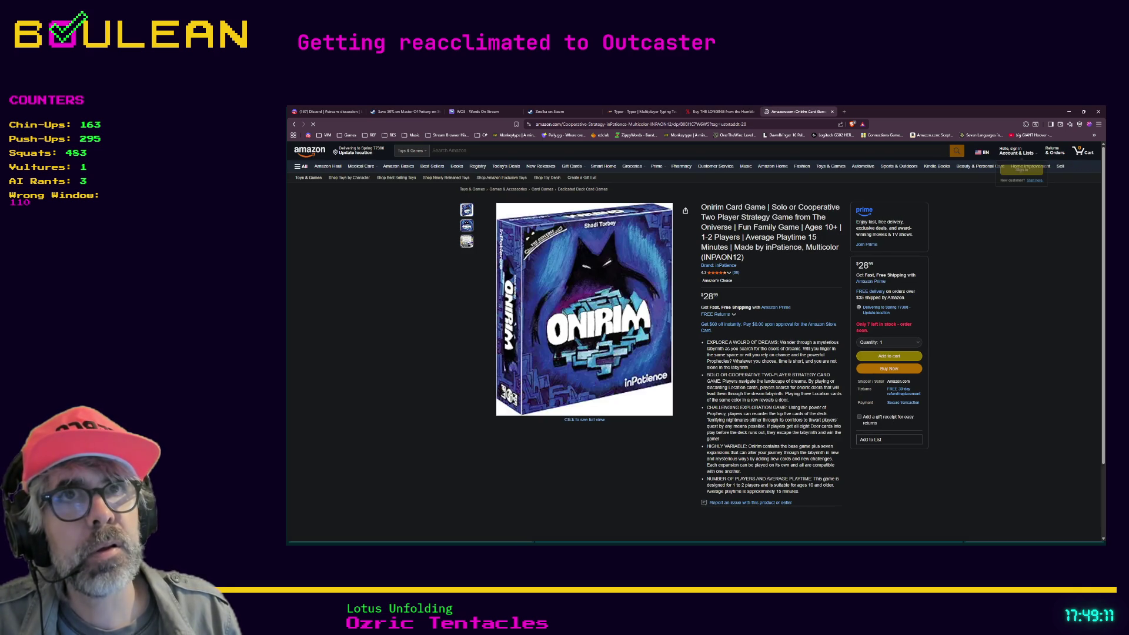
mouse_move(585, 324)
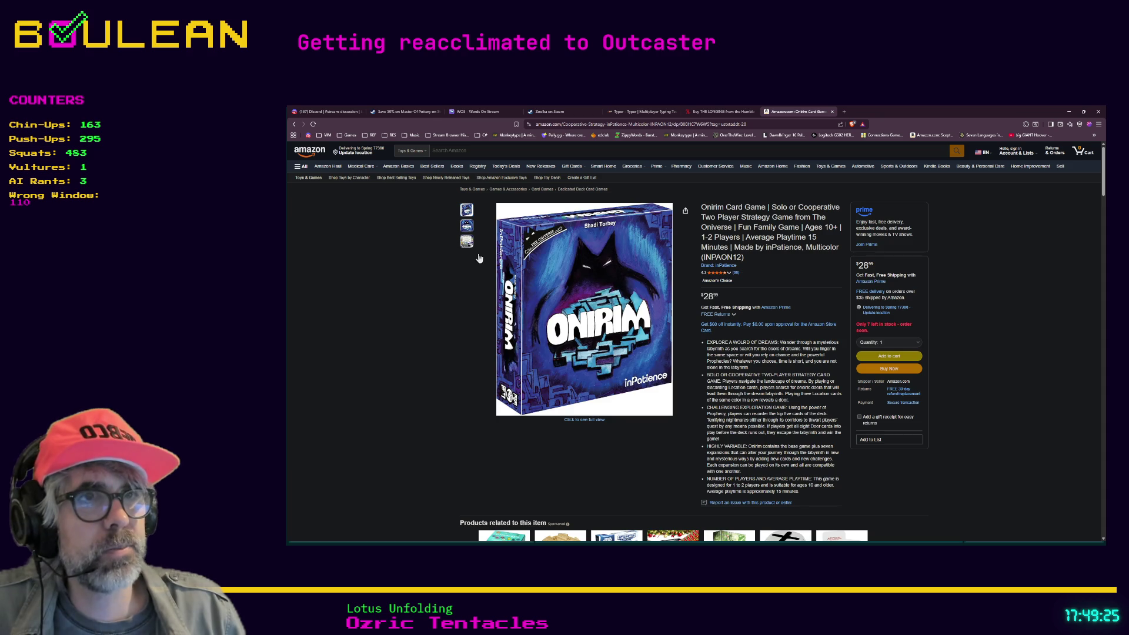
mouse_move(467, 241)
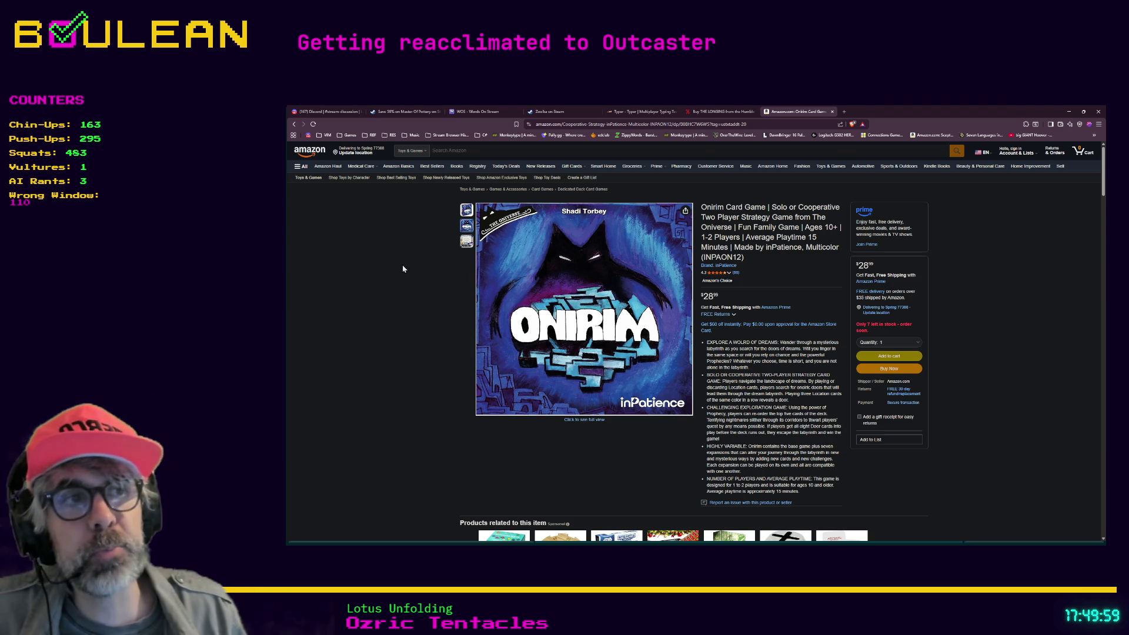
Look over the Amazon Onirim Card Game listing and its $28.99 price, then return to the results
left_click_drag(723, 296, 705, 292)
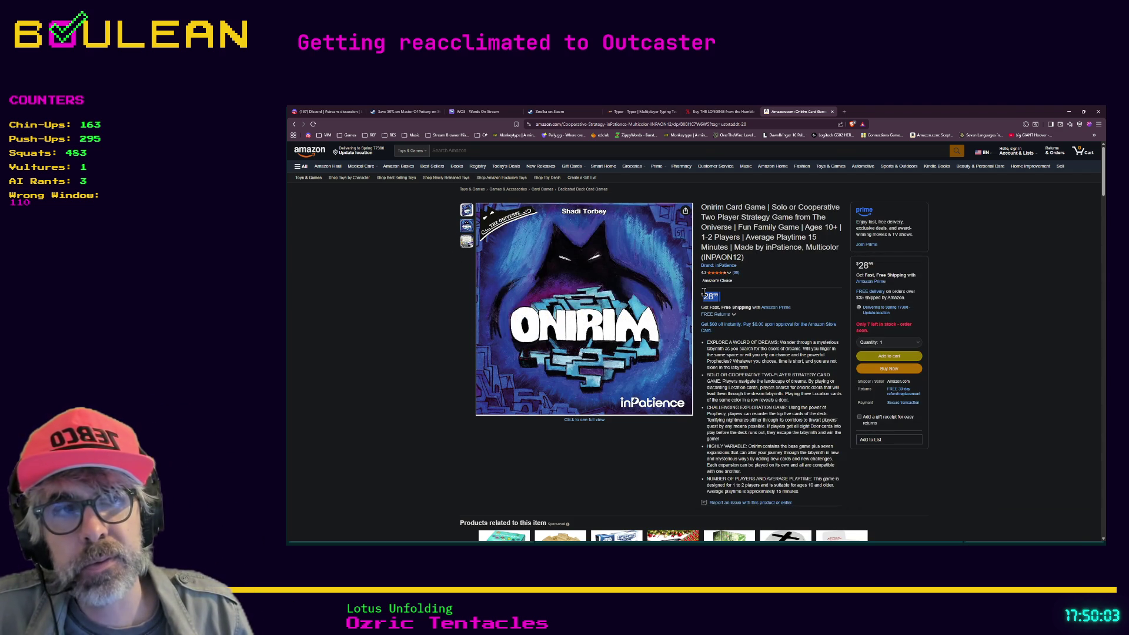
left_click(704, 292)
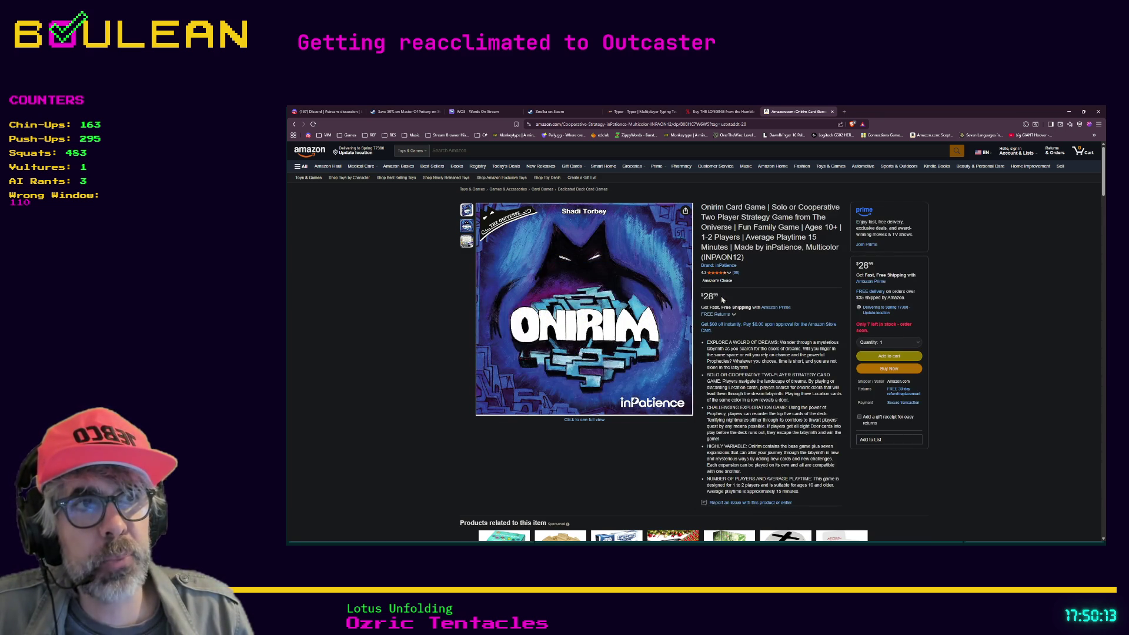
scroll(497, 355, "down", 1)
scroll(497, 356, "down", 1)
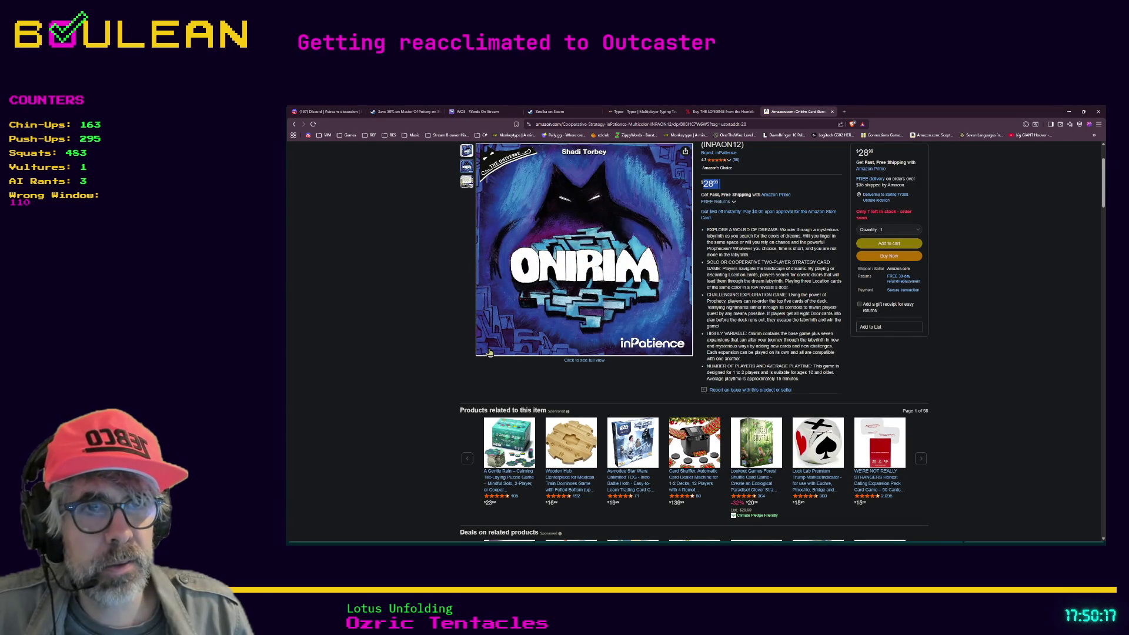
scroll(489, 352, "up", 2)
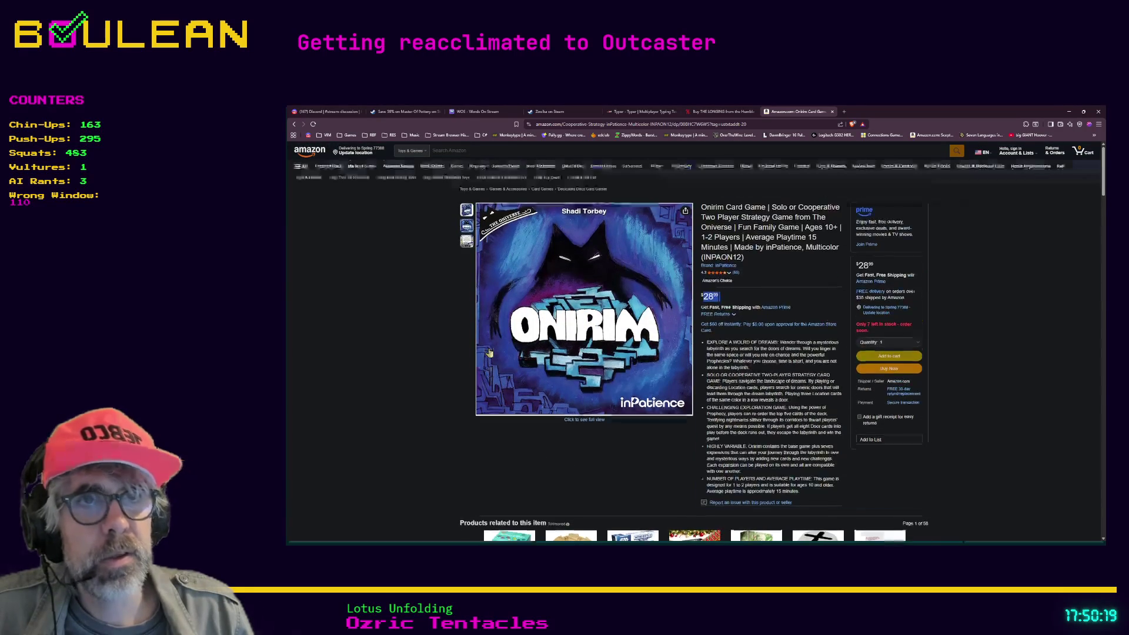
mouse_move(467, 243)
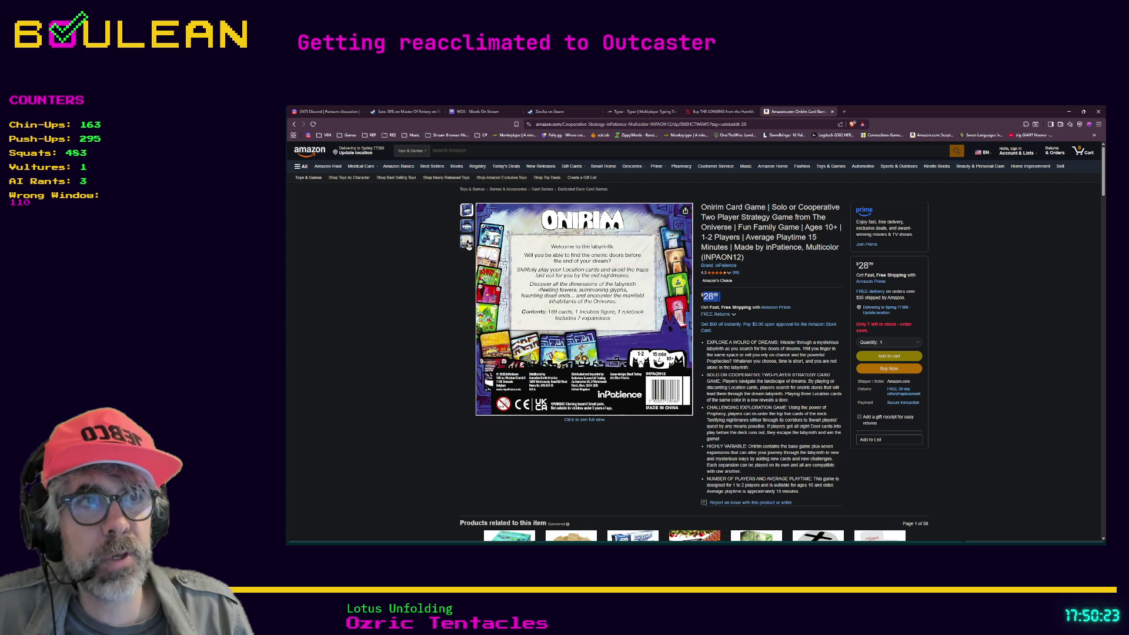
scroll(418, 317, "down", 8)
scroll(415, 319, "down", 4)
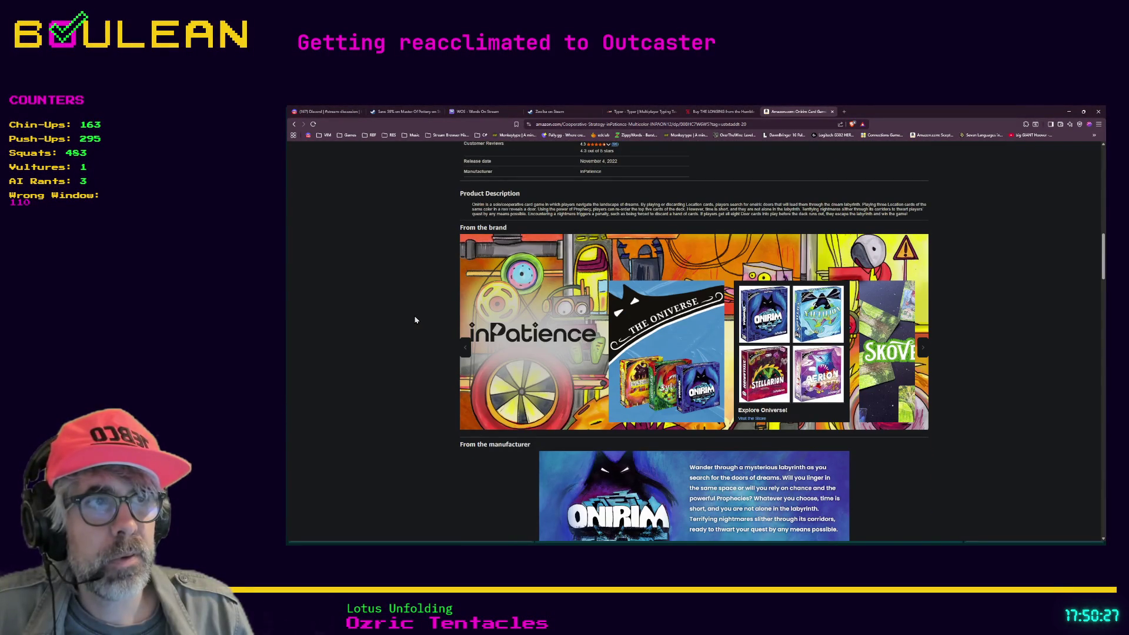
left_click(295, 125)
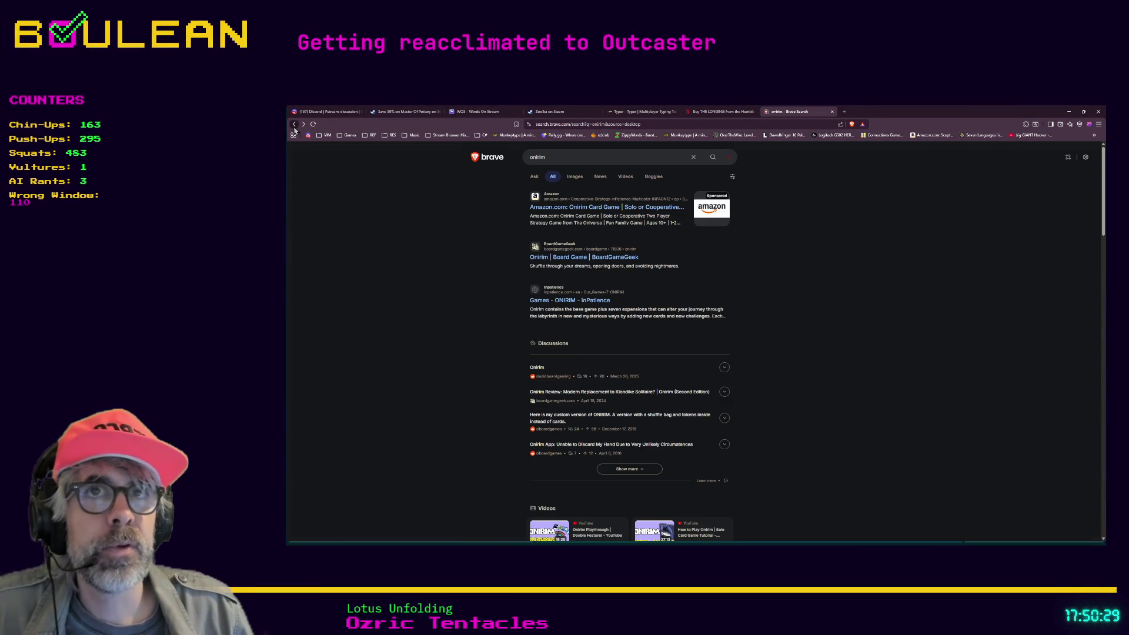
View Onirim's eBay listings via its BoardGameGeek page, then minimize the browser
left_click(550, 258)
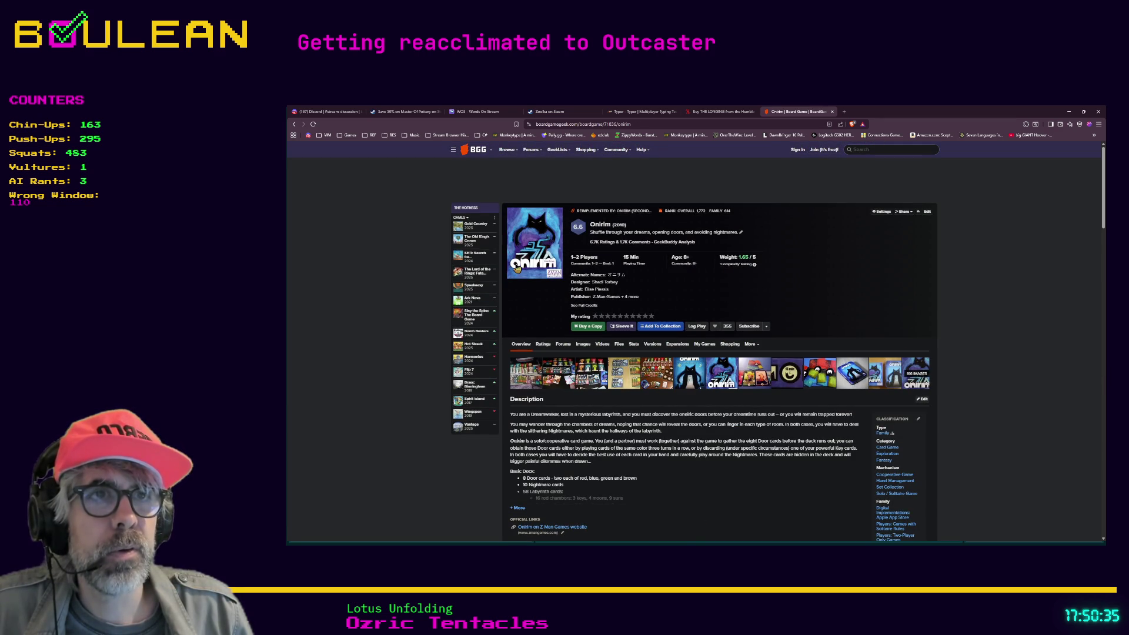
scroll(517, 268, "down", 3)
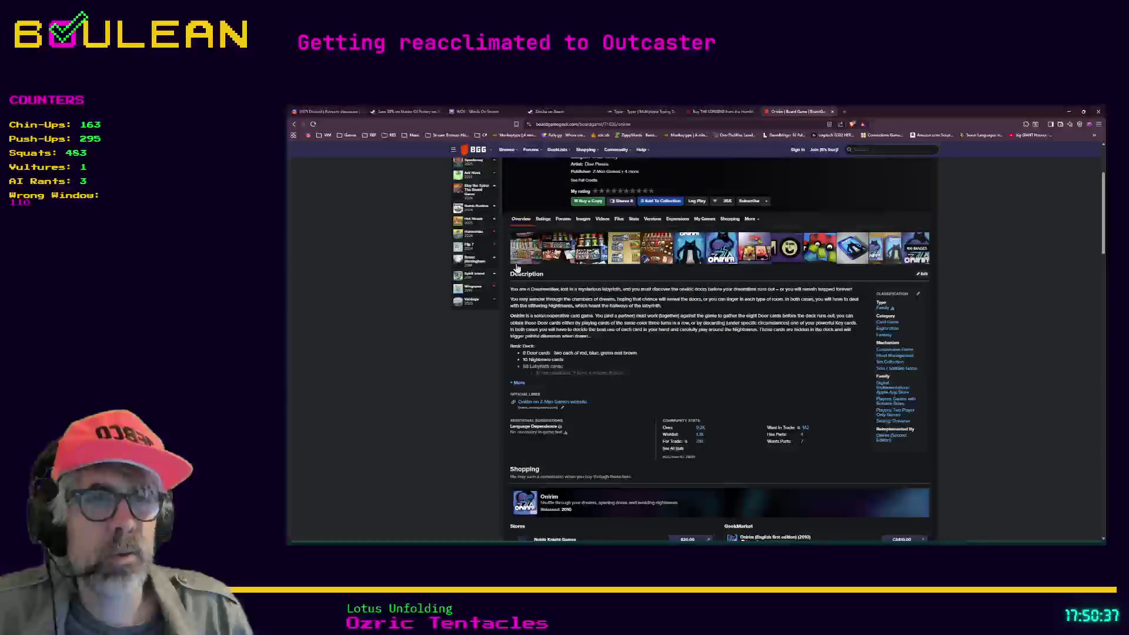
scroll(517, 268, "down", 2)
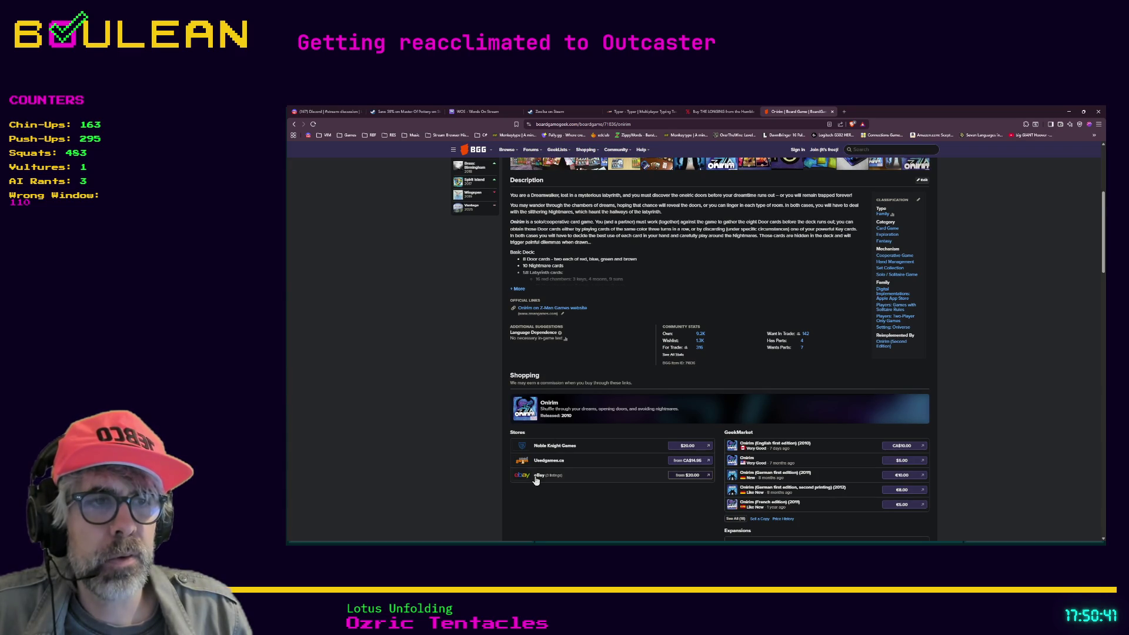
left_click(535, 477)
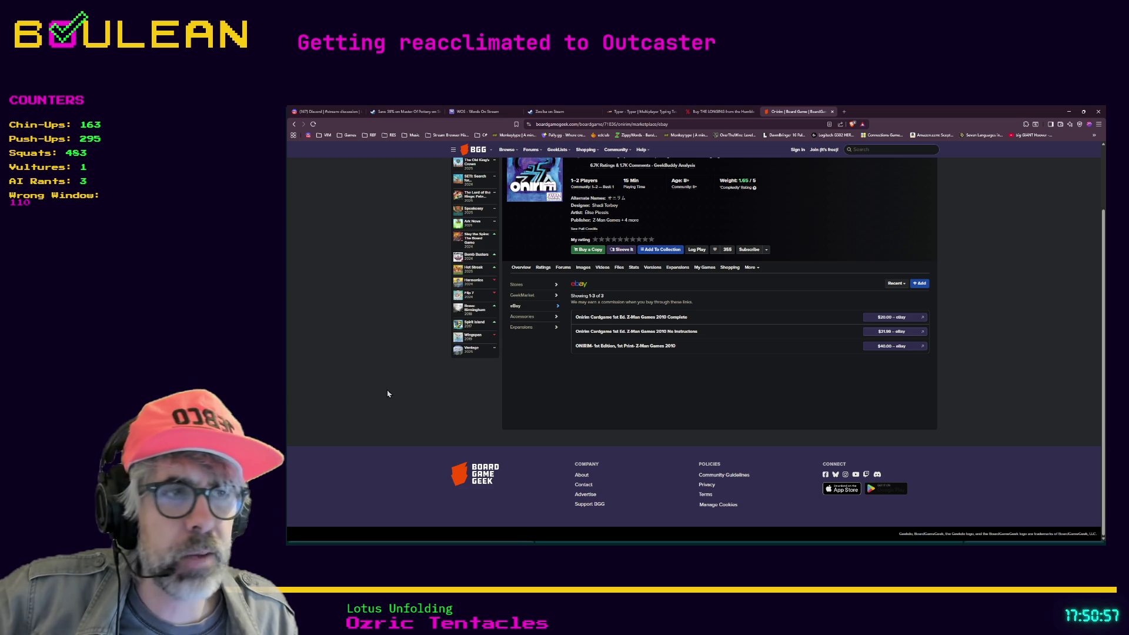
left_click(1068, 112)
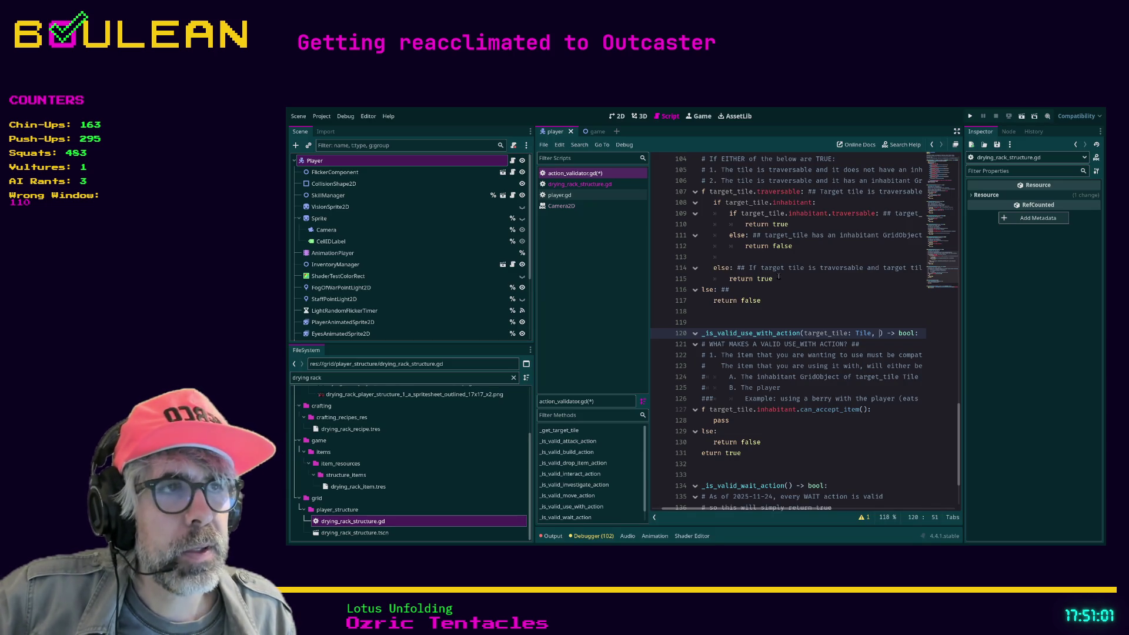
Widen the code area and show _is_valid_use_with_action in distraction-free mode
left_click(744, 323)
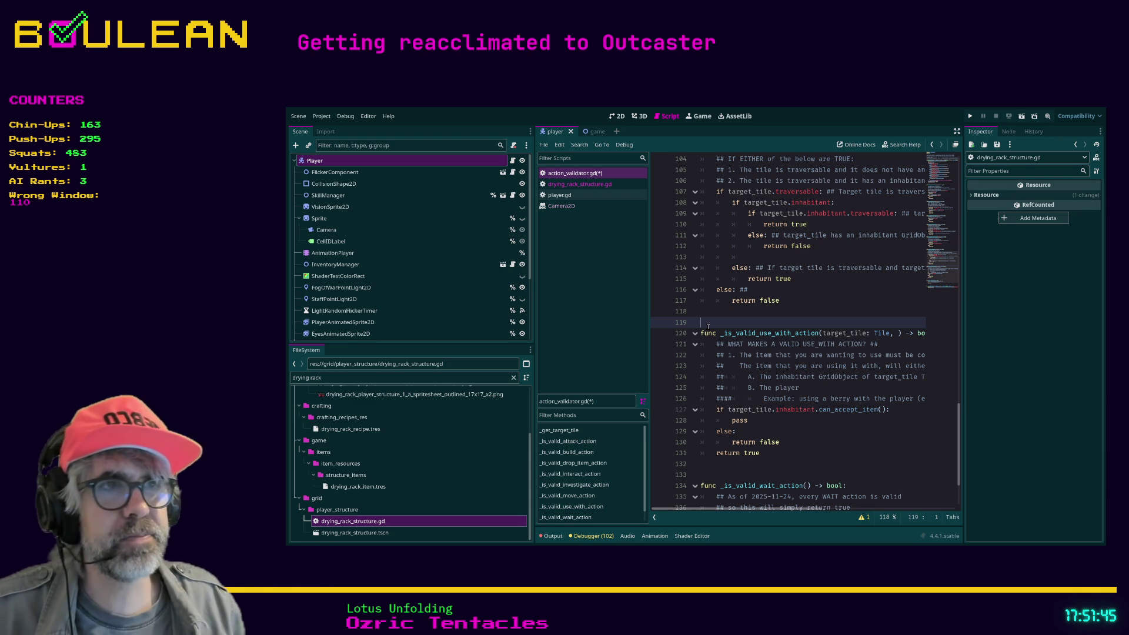
left_click_drag(649, 361, 632, 362)
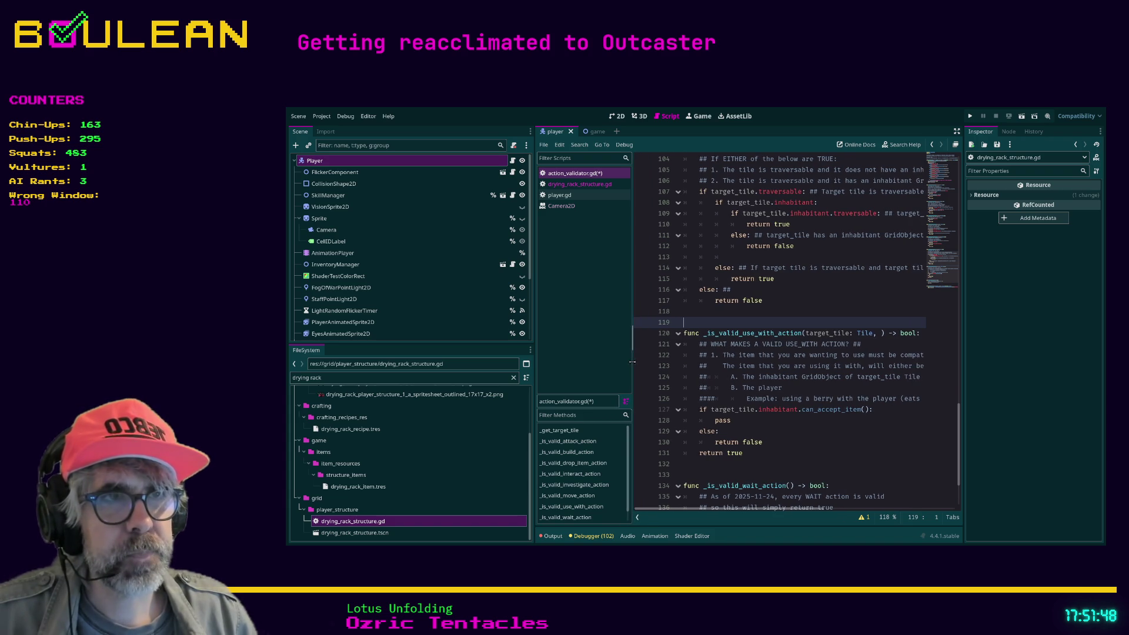
left_click(803, 421)
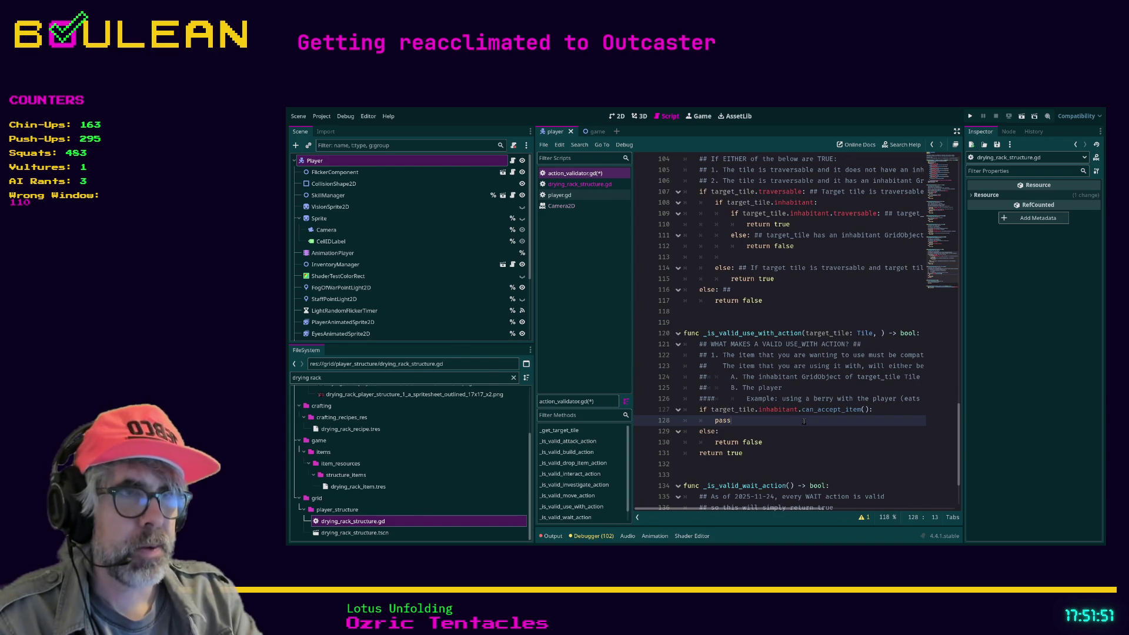
key("ctrl+shift+F11")
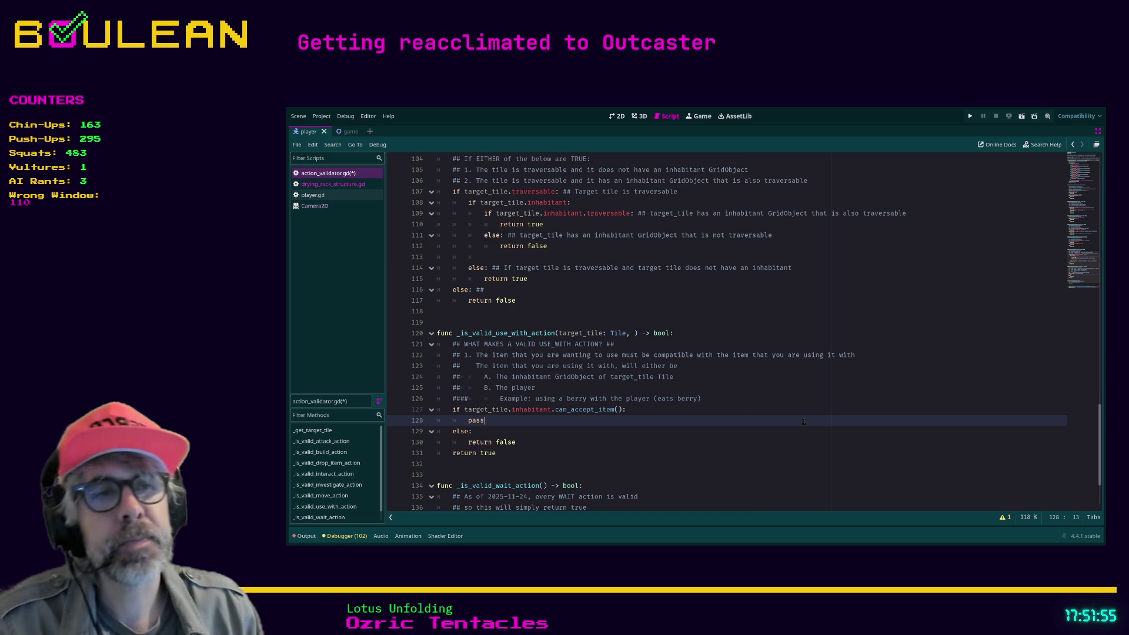
Scroll up from _is_valid_use_with_action to class_name ActionValidator, then exit distraction-free mode
mouse_move(520, 450)
left_mouse_down()
mouse_move(488, 423)
mouse_move(497, 333)
left_mouse_up()
left_click(497, 333)
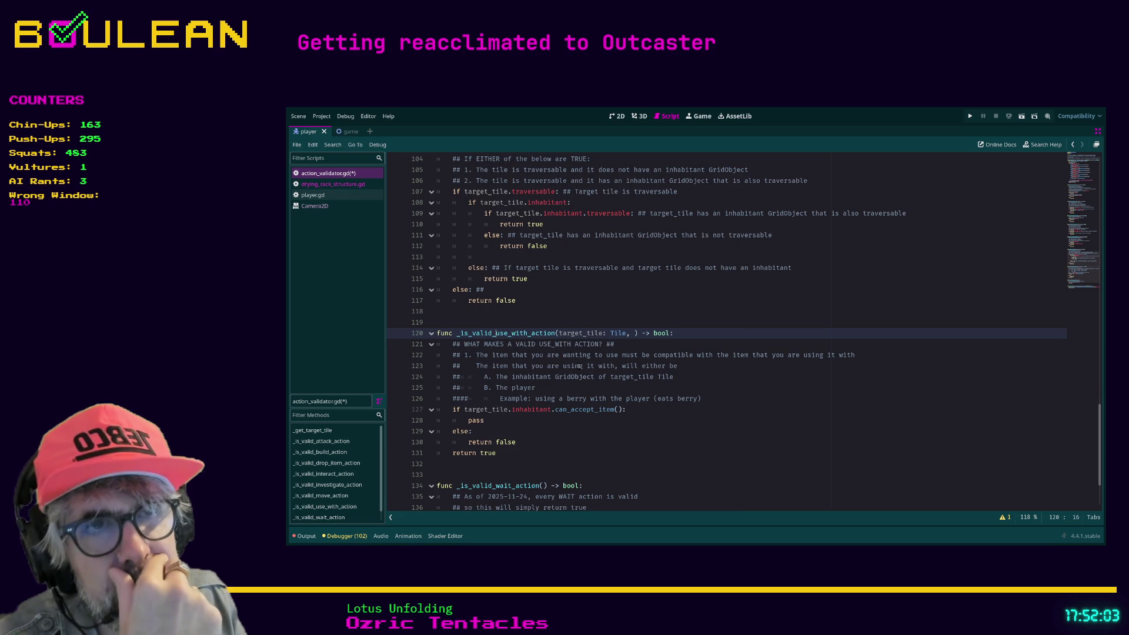
scroll(580, 366, "up", 1)
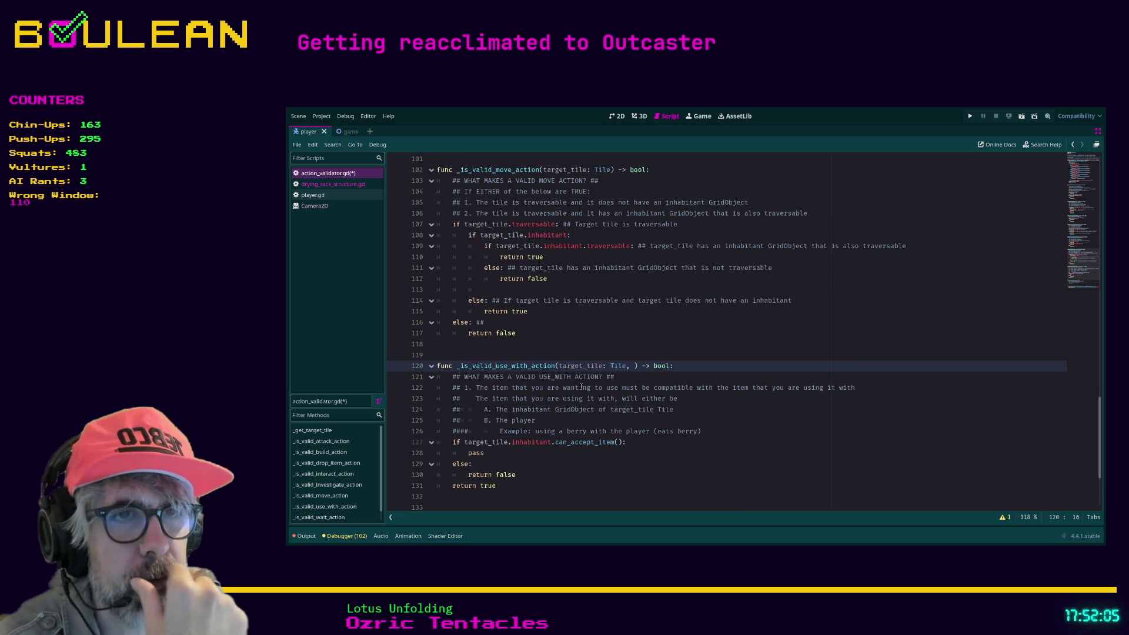
scroll(580, 387, "up", 17)
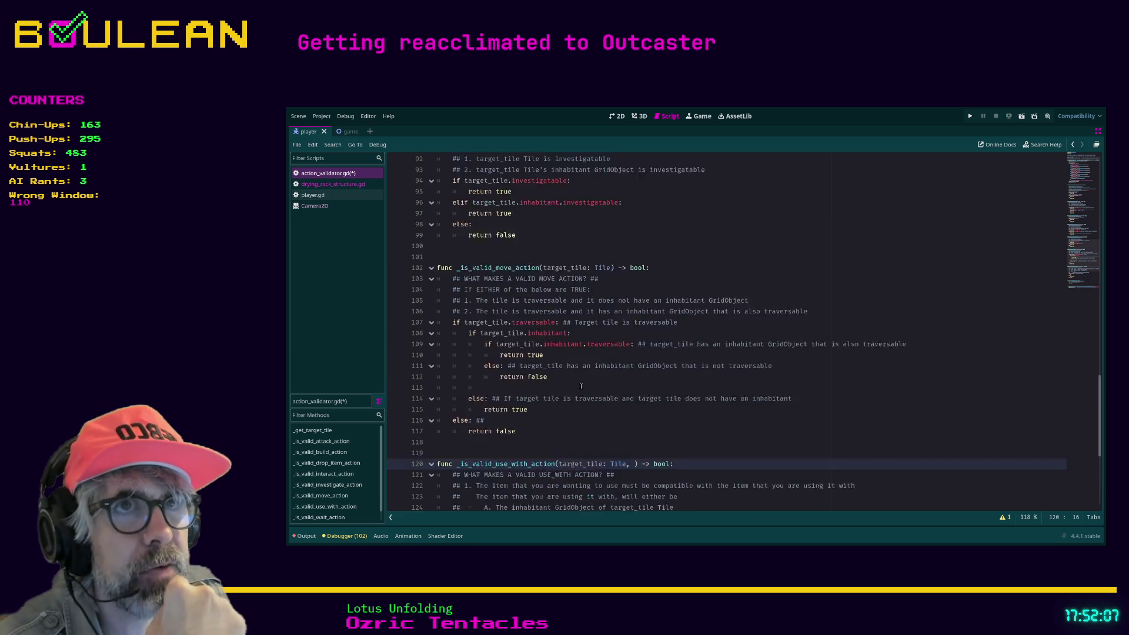
scroll(580, 386, "up", 2)
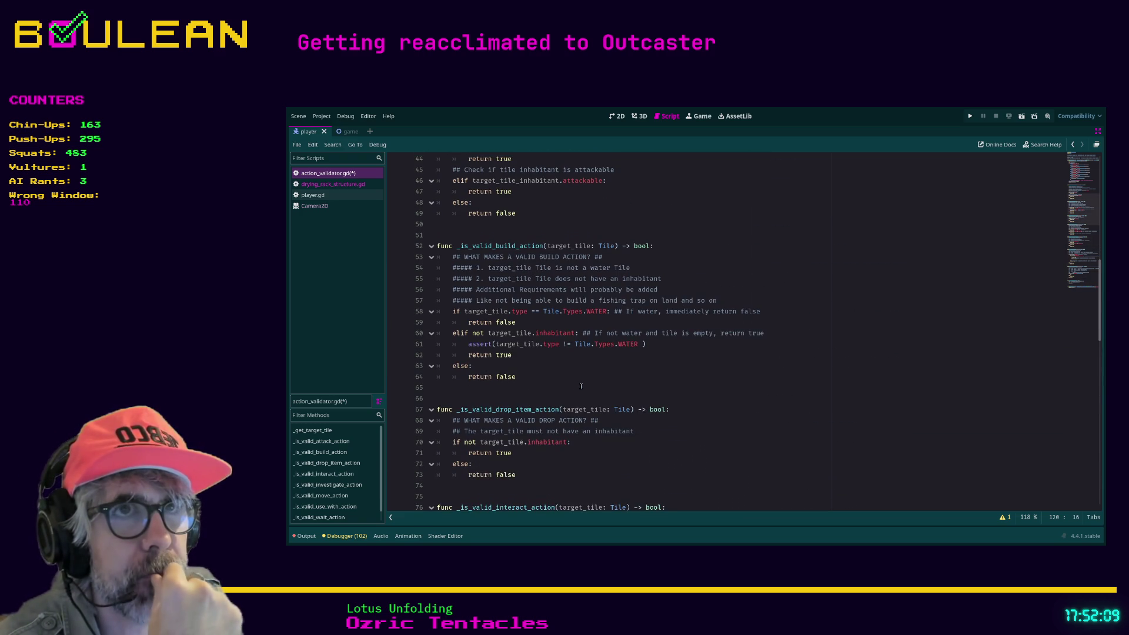
scroll(581, 386, "up", 6)
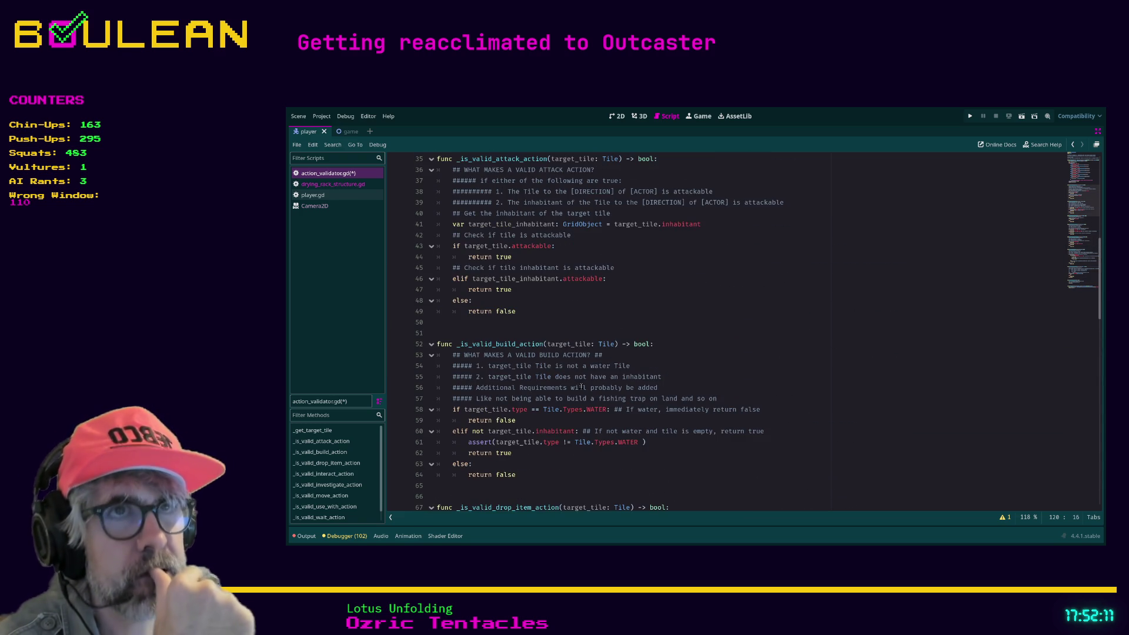
scroll(581, 387, "up", 8)
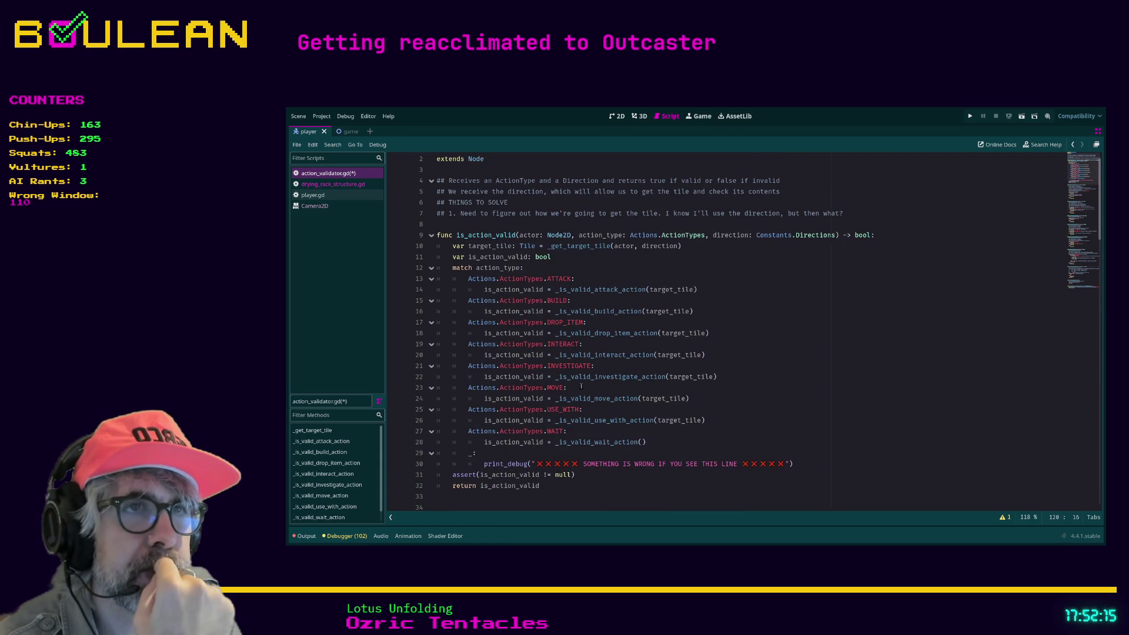
scroll(580, 386, "up", 1)
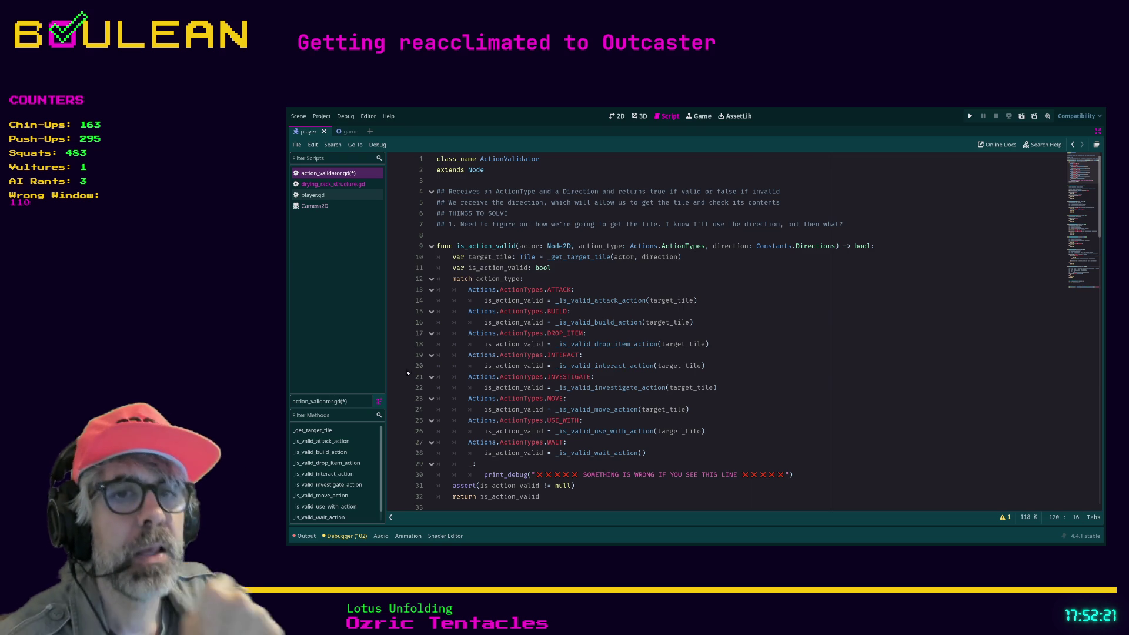
key("ctrl+shift+F11")
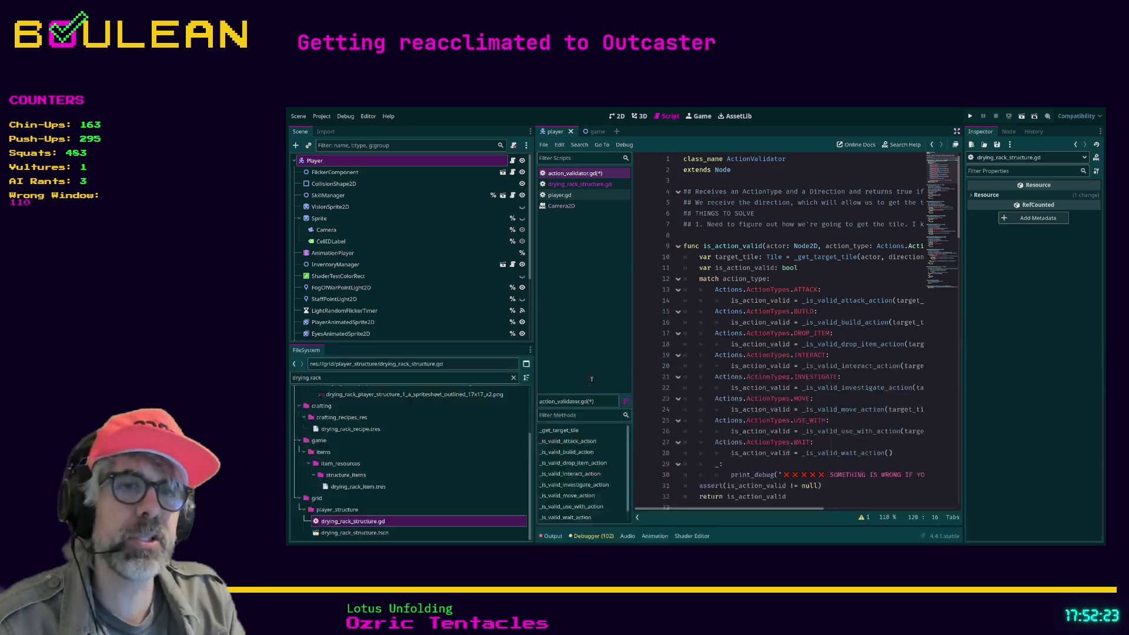
Filter the FileSystem dock for 'glob' and open global.gd
left_click(382, 379)
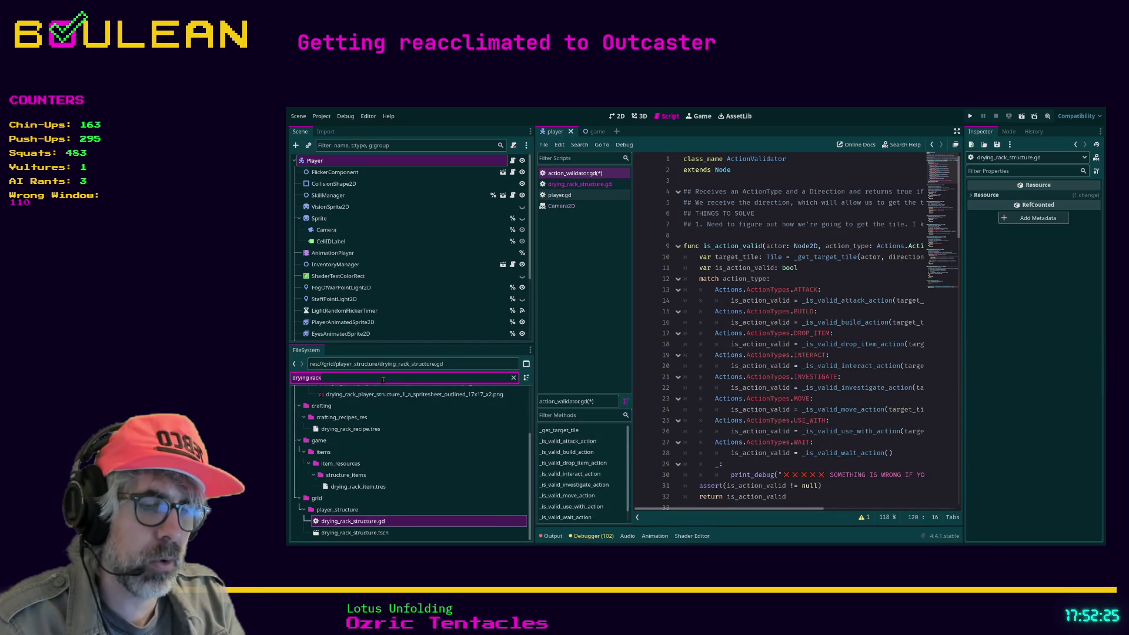
key("ctrl+a")
type("glob")
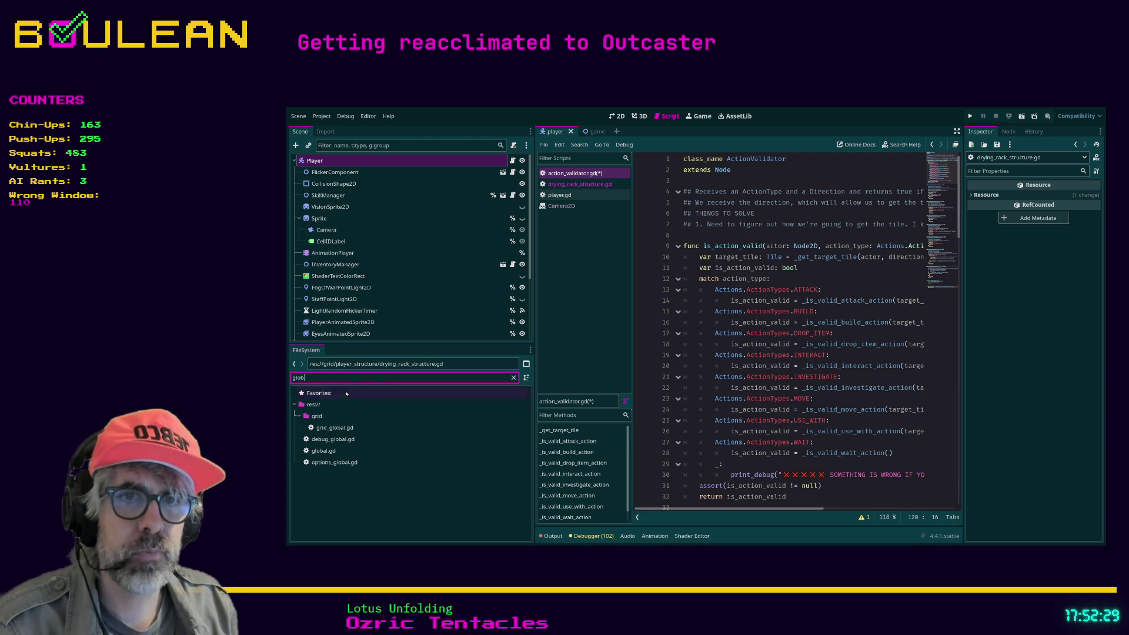
double_click(323, 450)
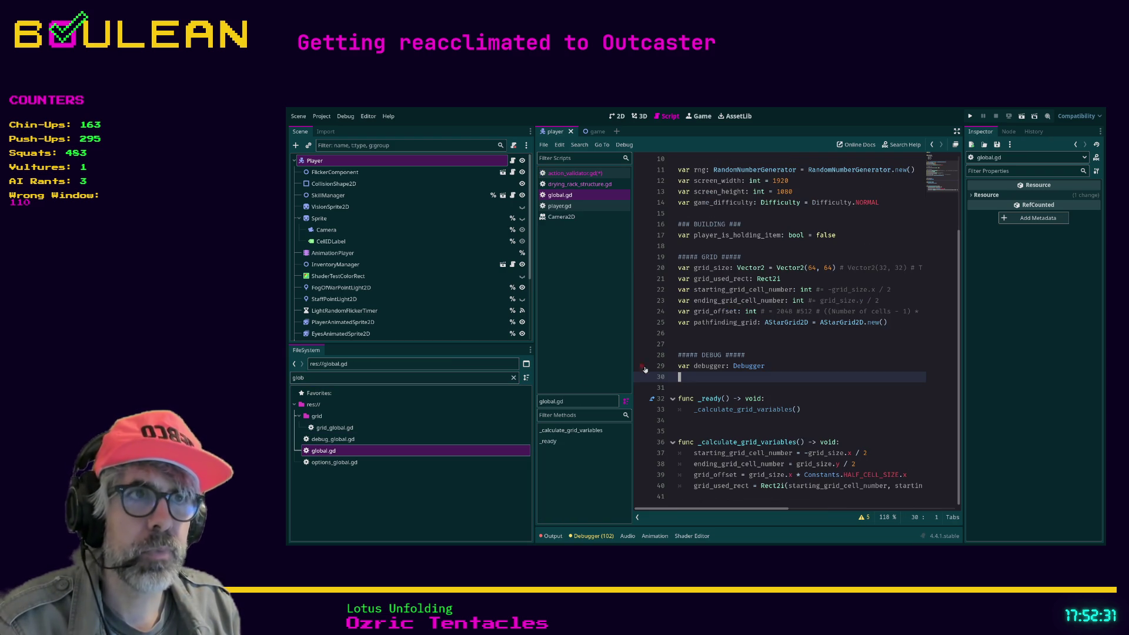
left_click(742, 332)
scroll(764, 347, "up", 3)
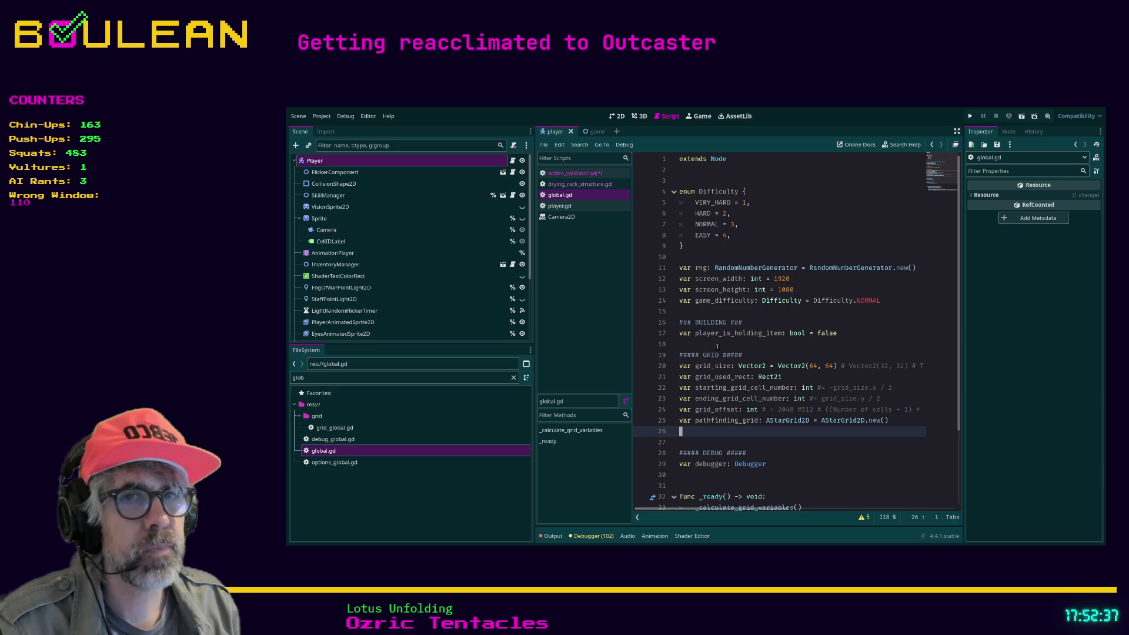
Filter for 'player', open player.gd and search it for 'item'
double_click(434, 382)
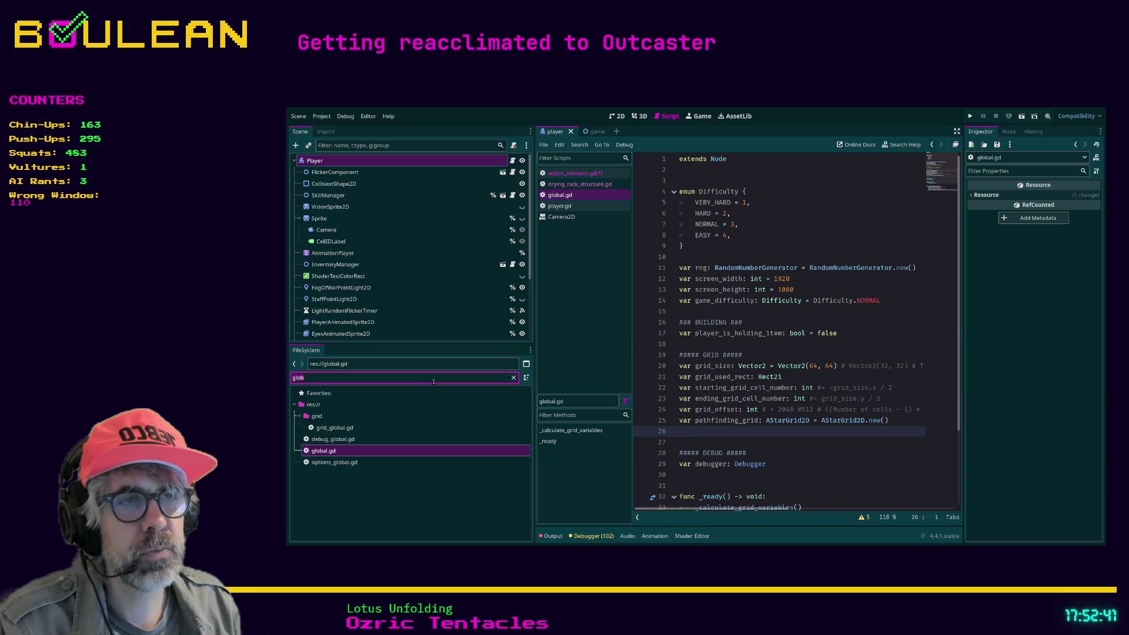
type("player")
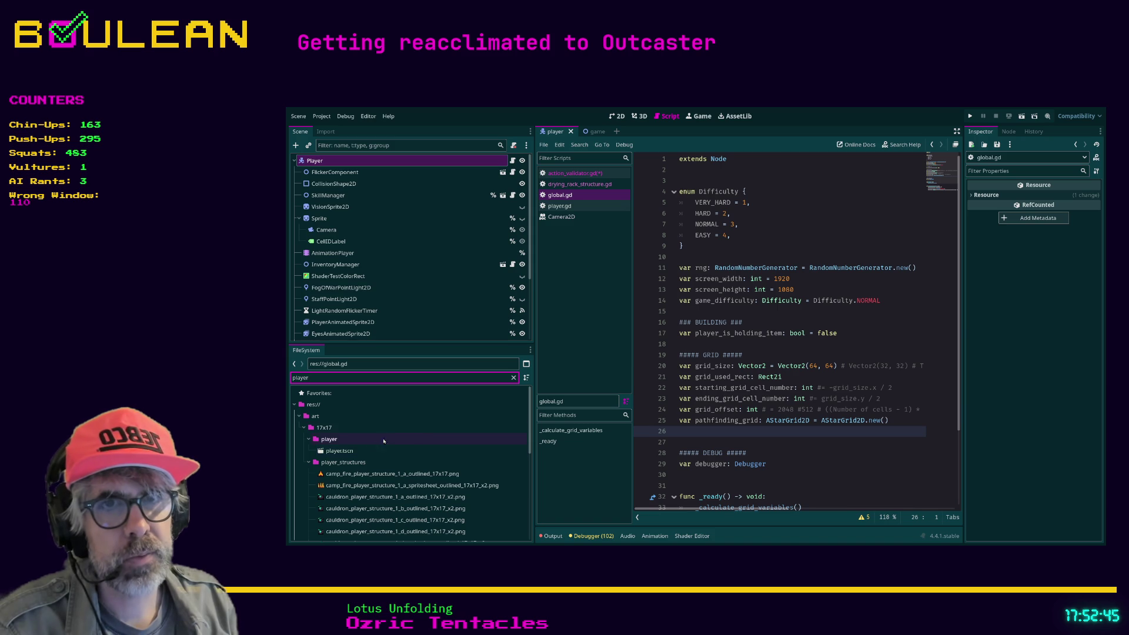
scroll(369, 449, "down", 10)
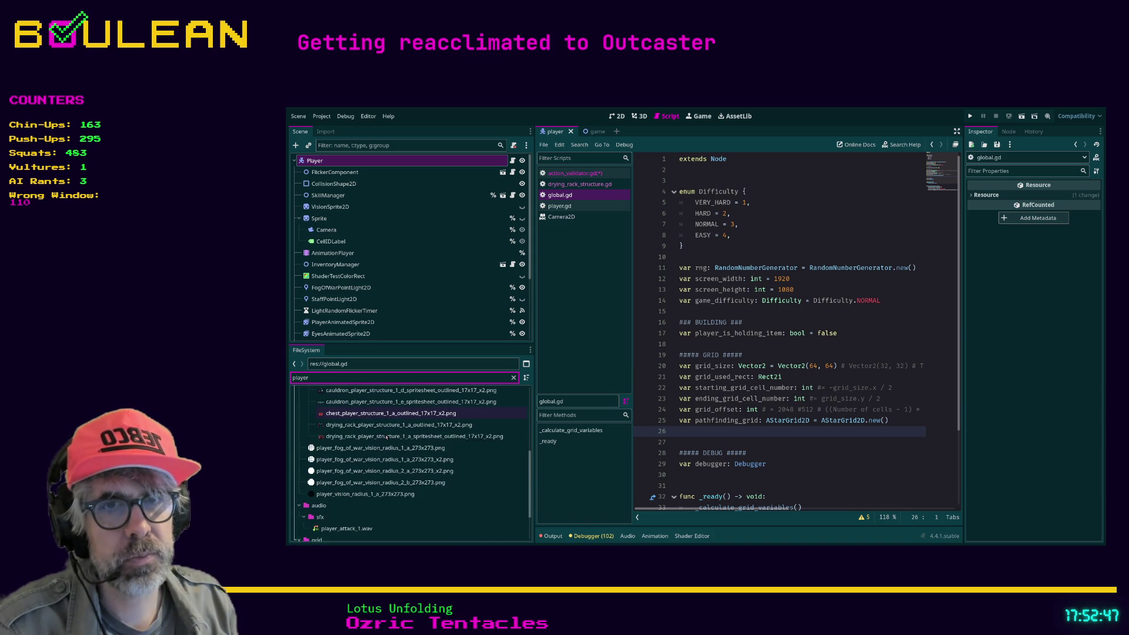
scroll(385, 435, "down", 1)
left_click(335, 533)
double_click(335, 533)
left_click(889, 288)
key("ctrl+f")
type("item")
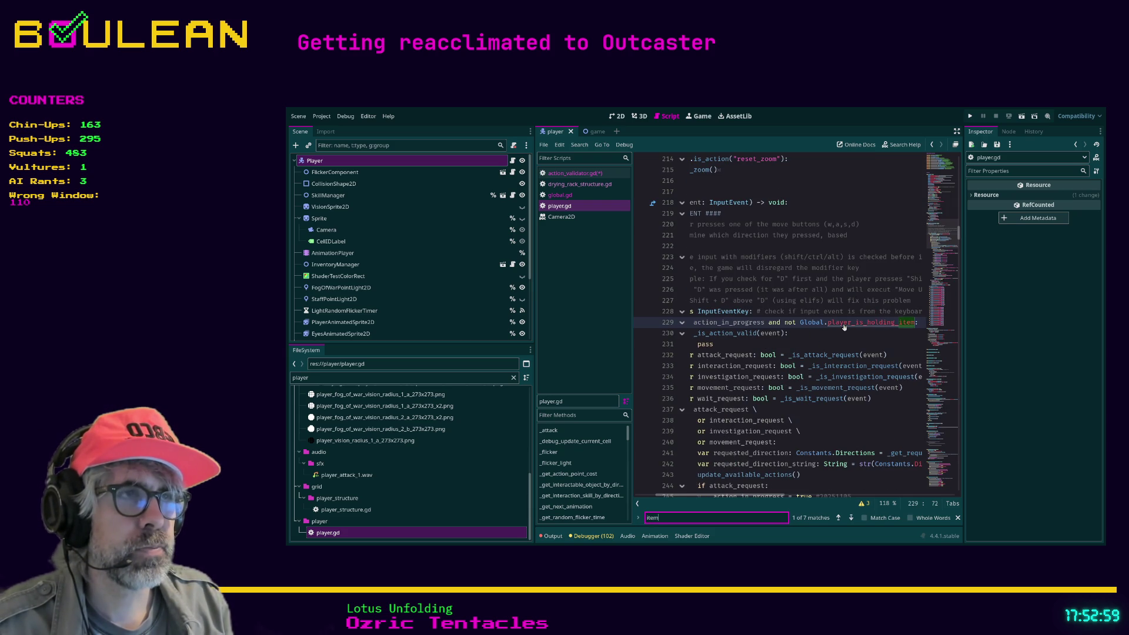
Jump to player_is_holding_item in global.gd, add a blank line after line 17, and run with F5
left_click(843, 324, "ctrl")
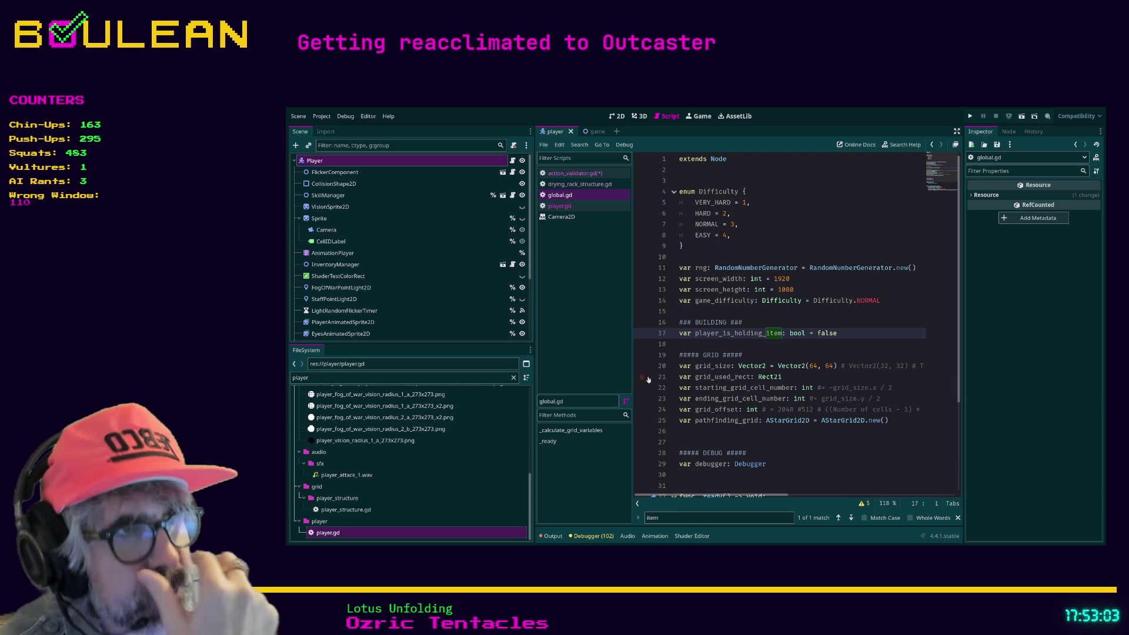
left_click(686, 345)
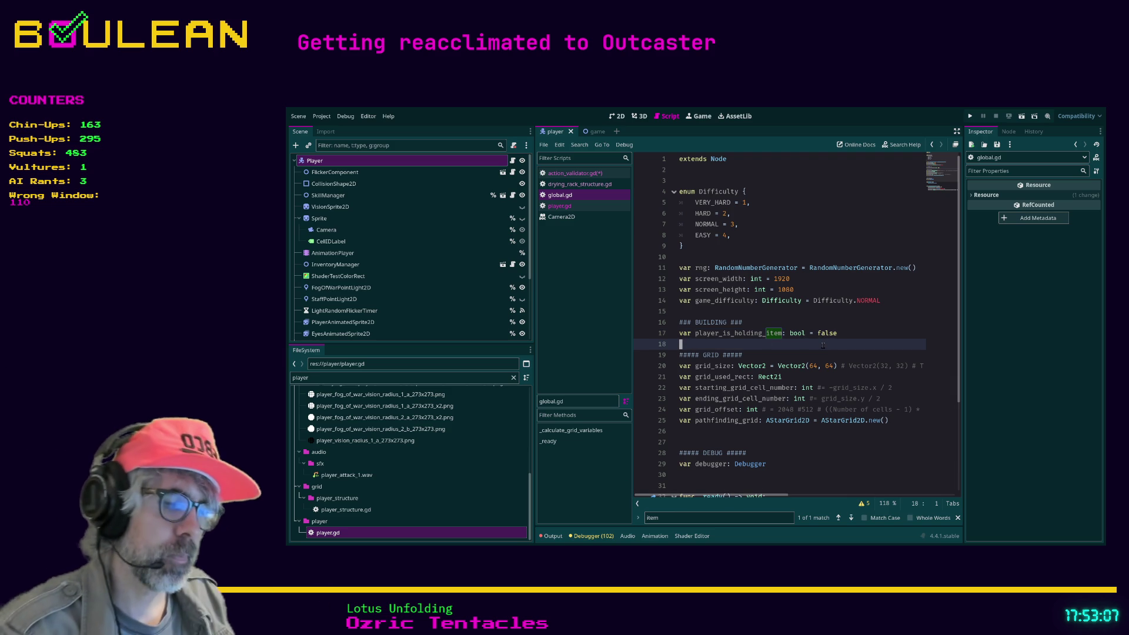
key("Return")
key("Up")
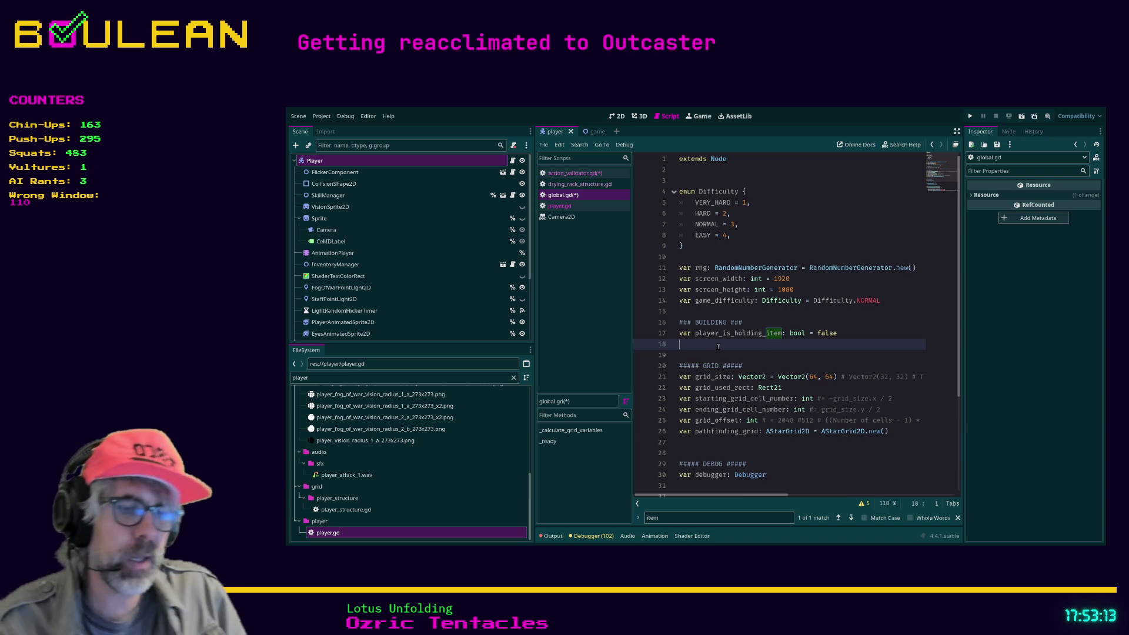
key("F5")
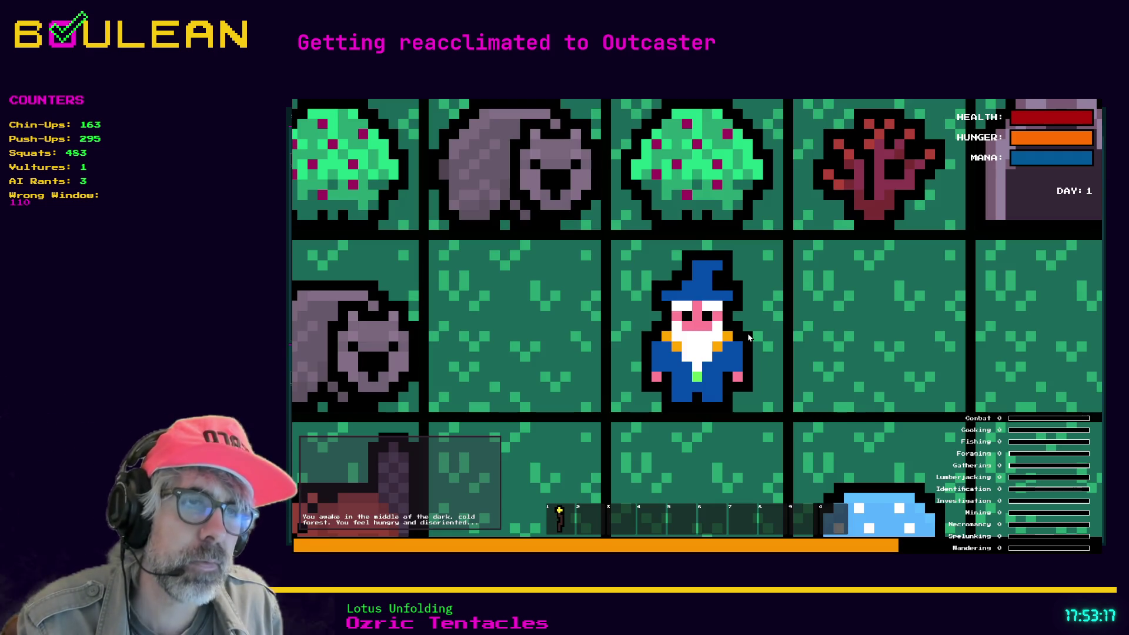
In the running game, craft a Cauldron and preview where it can be placed
scroll(748, 338, "down", 5)
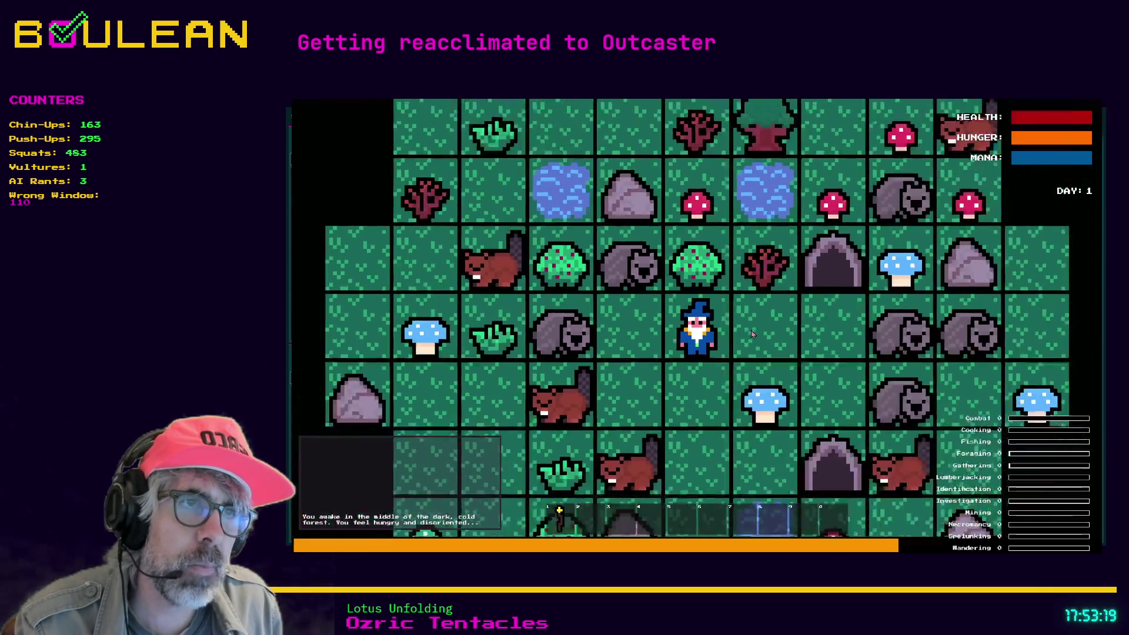
key("c")
left_click(728, 296)
key("c")
key("2")
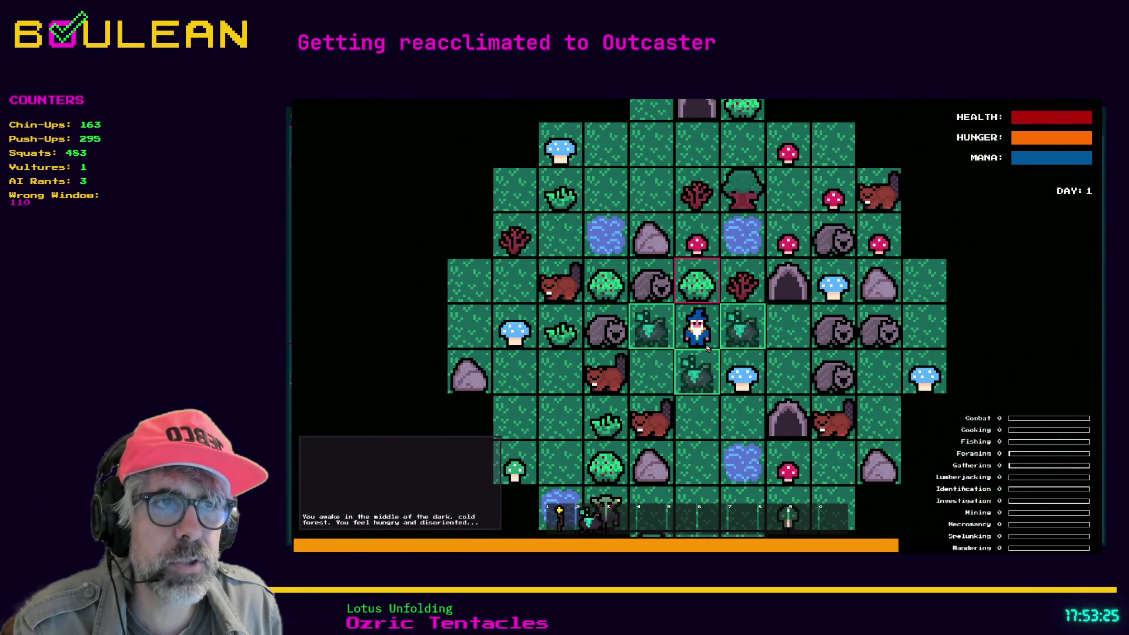
Craft a Drying Rack from the recipes list, then close the game
scroll(725, 354, "up", 1)
scroll(725, 353, "up", 2)
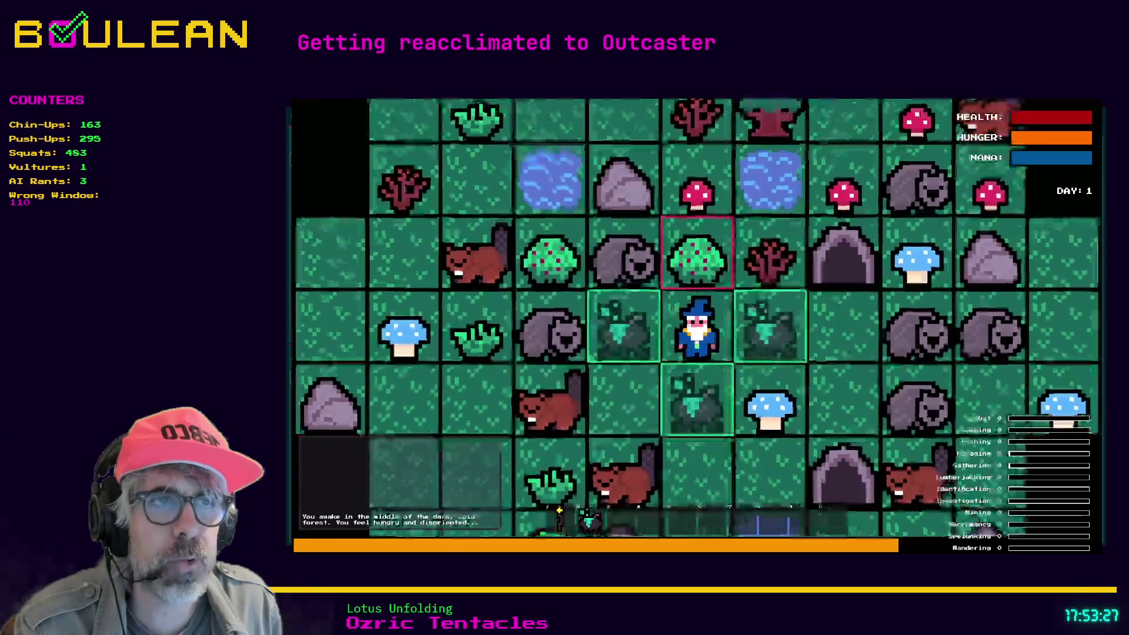
key("c")
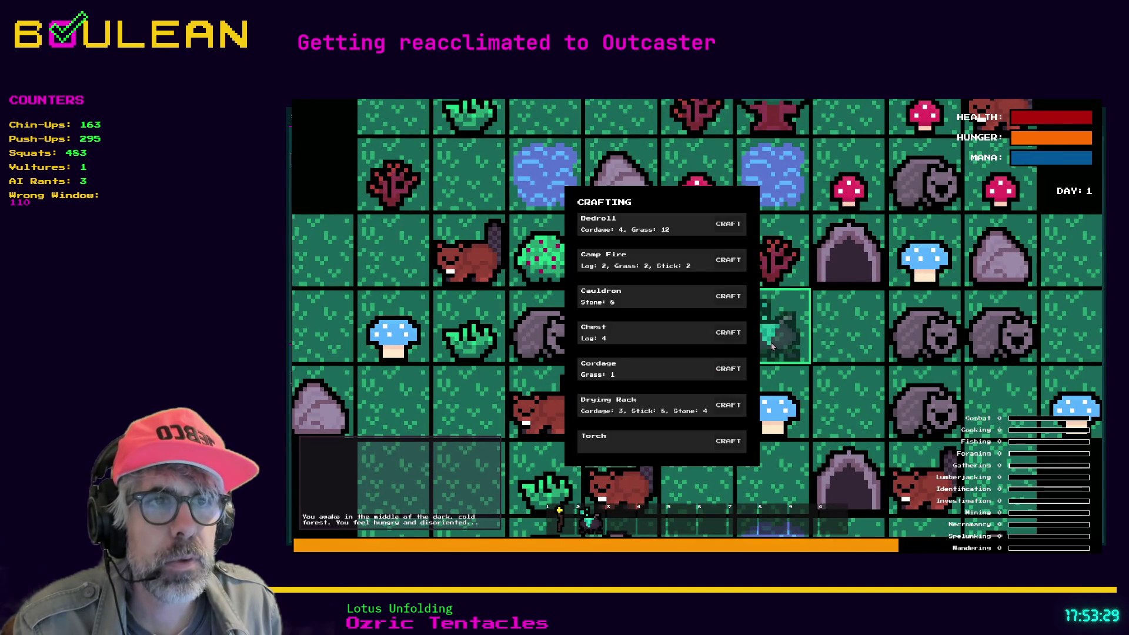
key("a")
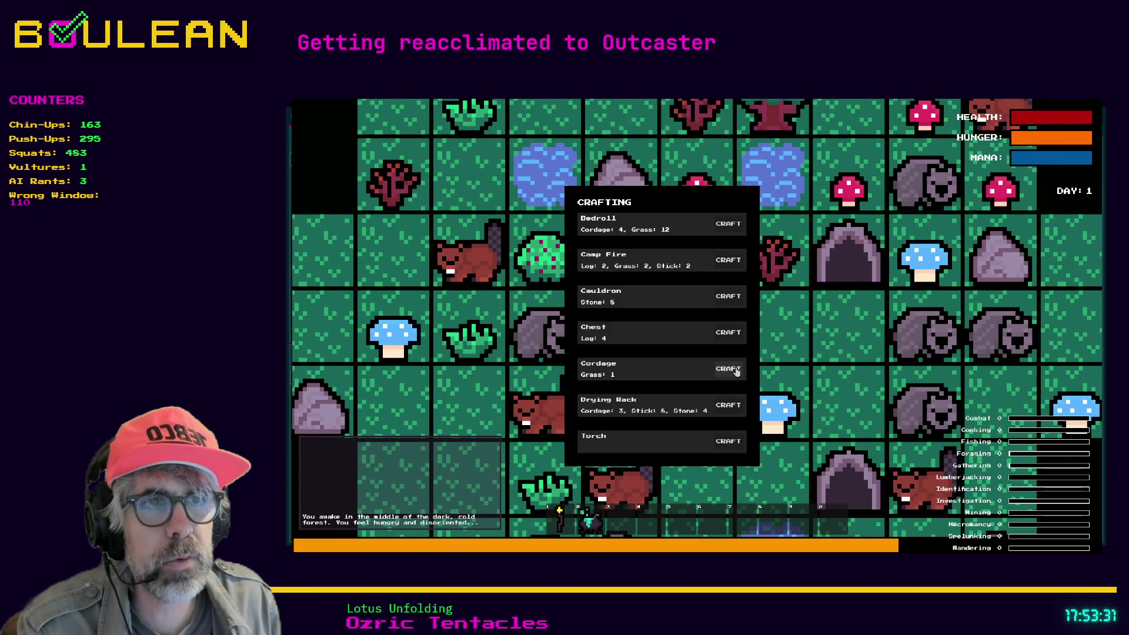
left_click(728, 405)
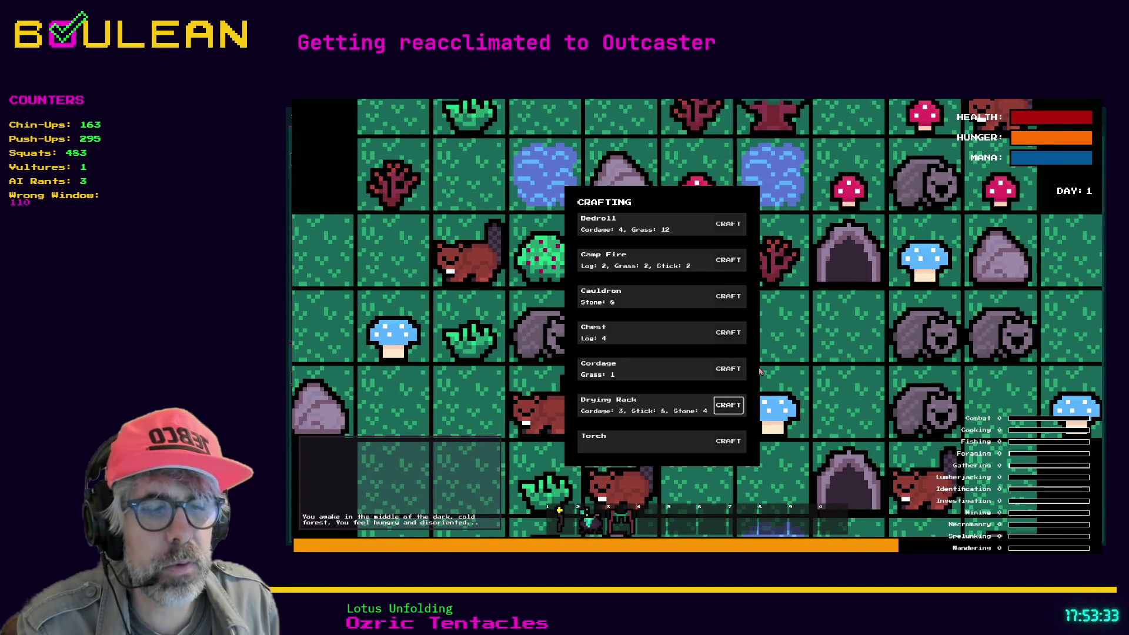
key("alt+F4")
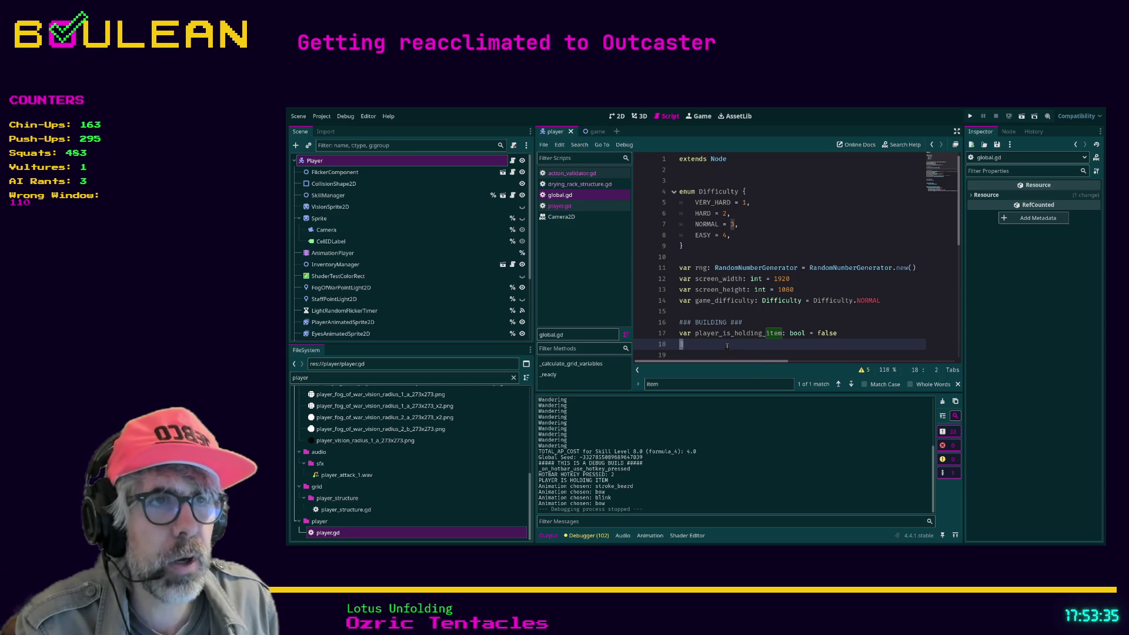
Delete the stray 3 on line 18, save global.gd and relaunch the game
key("BackSpace")
key("ctrl+s")
key("F5")
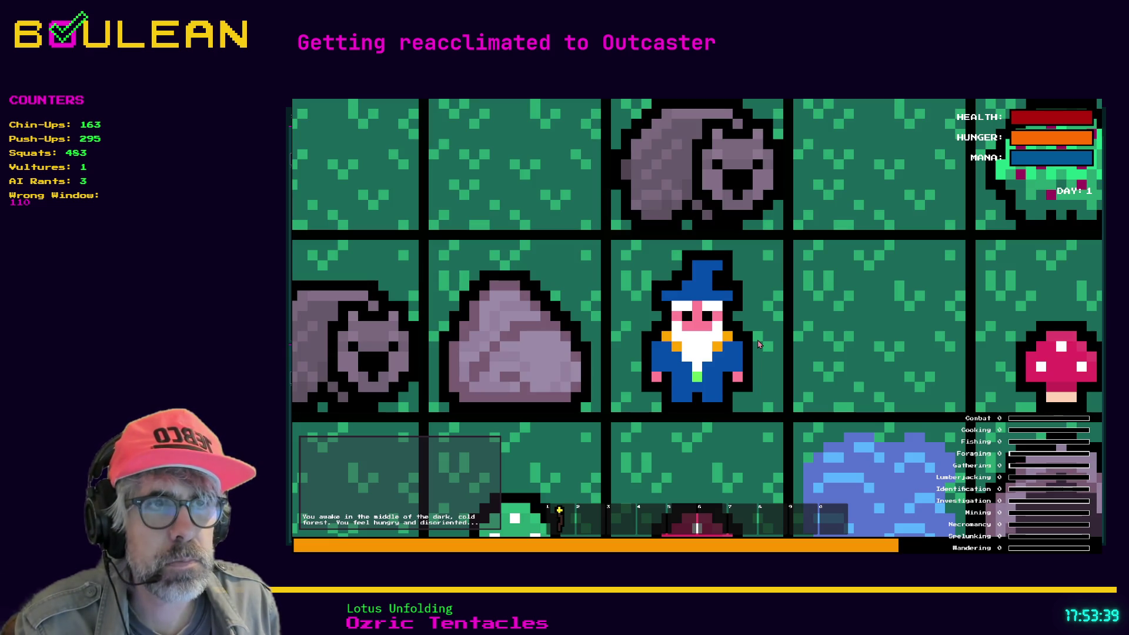
Check the crafting recipes list, cancel the pending placement, and stop the game
key("c")
key("c")
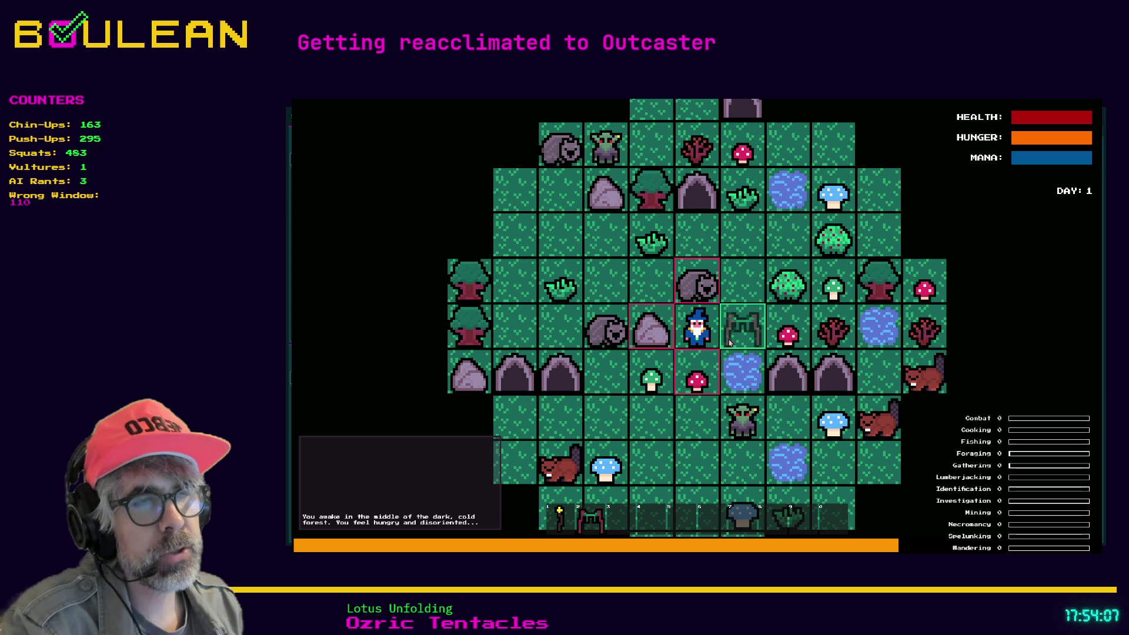
key("Escape")
key("F8")
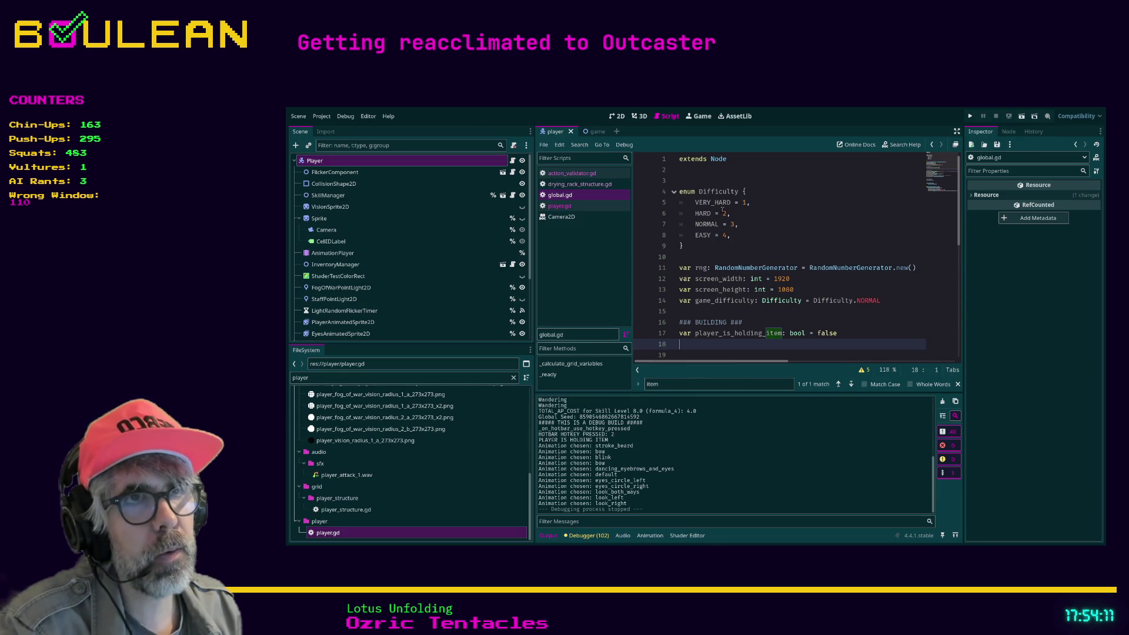
Read through player.gd's _ready and _unhandled_input, then go back to action_validator.gd
left_click(564, 207)
scroll(792, 297, "up", 3)
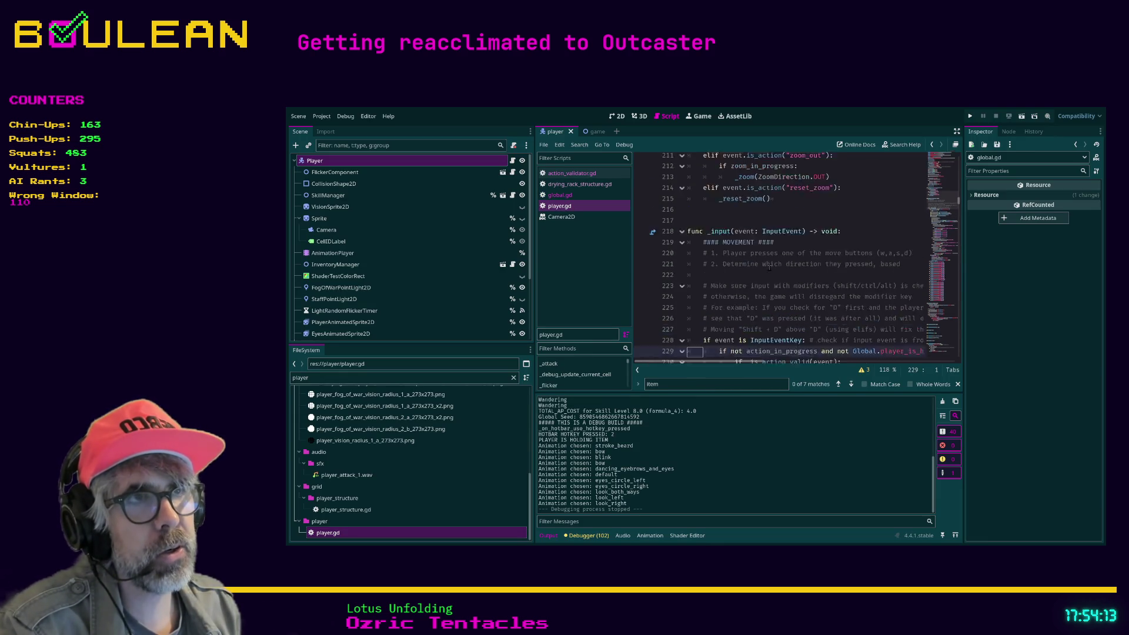
scroll(791, 297, "up", 6)
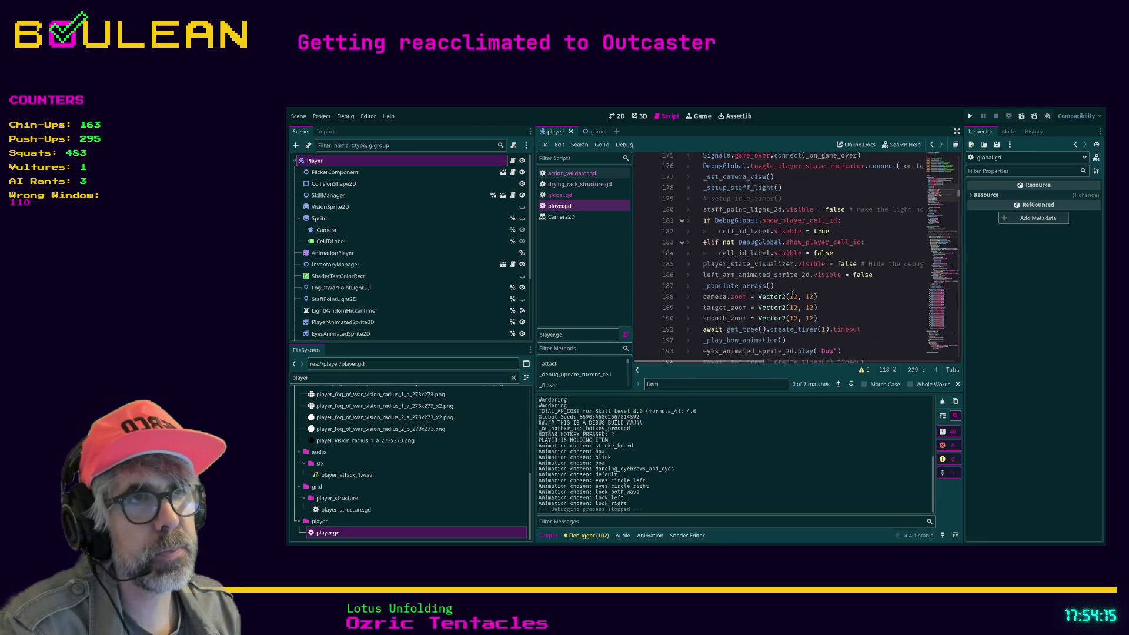
scroll(792, 293, "up", 5)
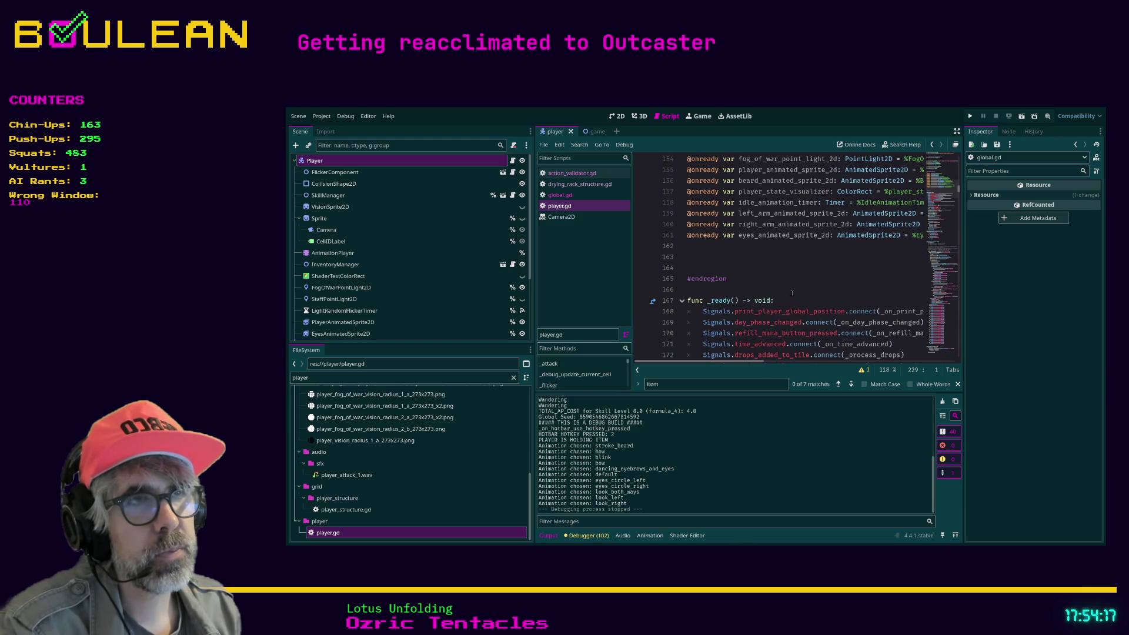
scroll(792, 292, "down", 5)
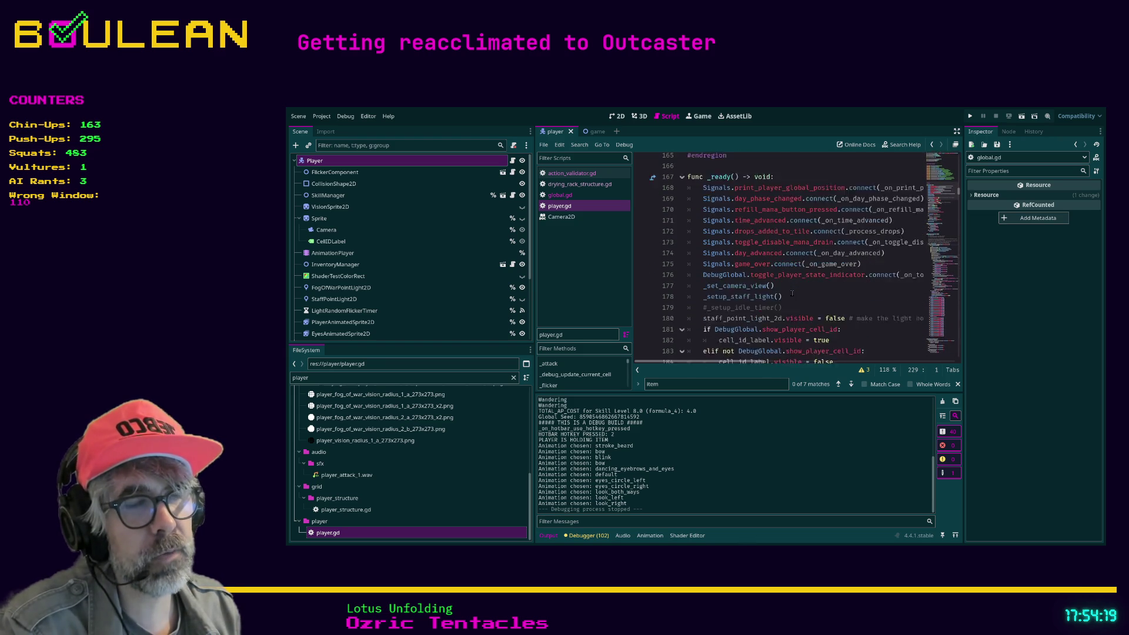
scroll(792, 292, "down", 7)
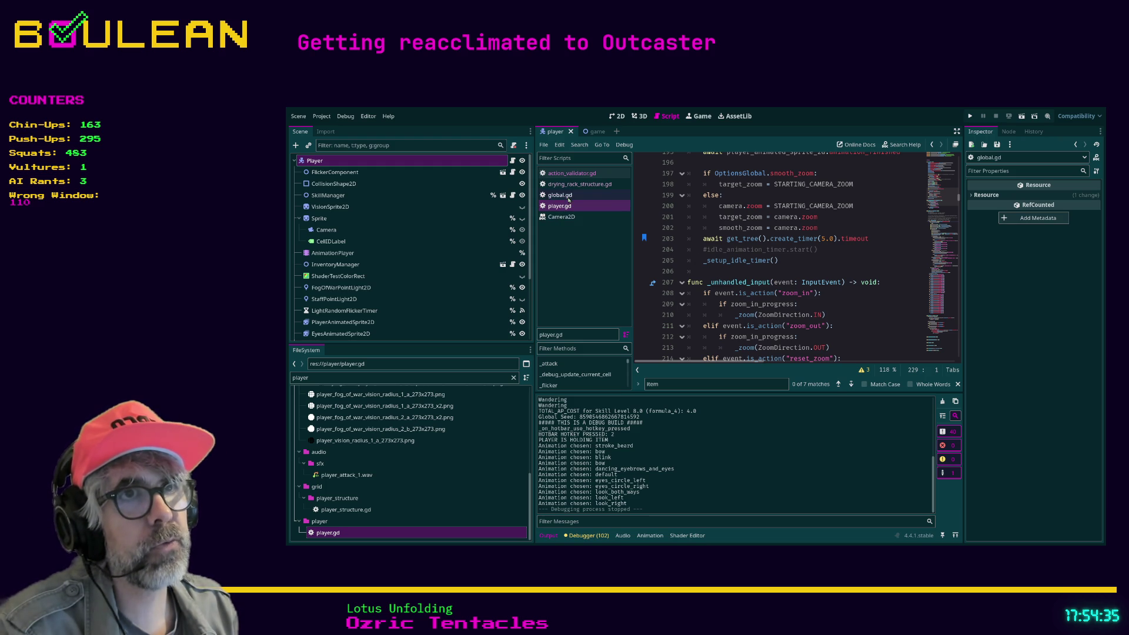
left_click(573, 174)
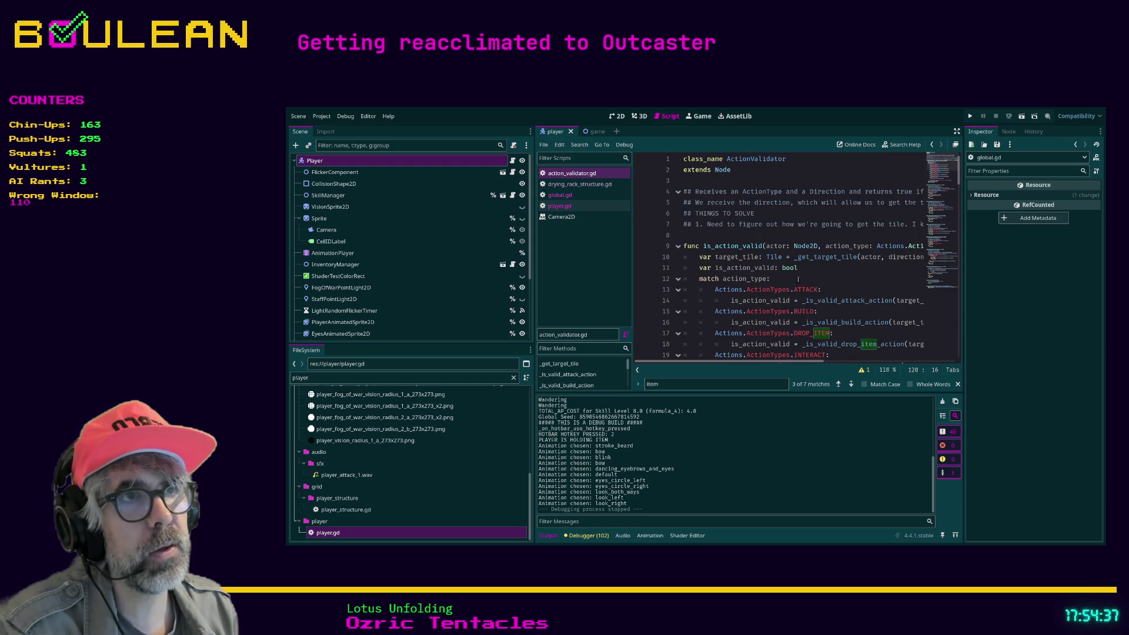
Review the _is_valid_* functions, shrink the output log, and place the caret on line 74
scroll(840, 285, "down", 12)
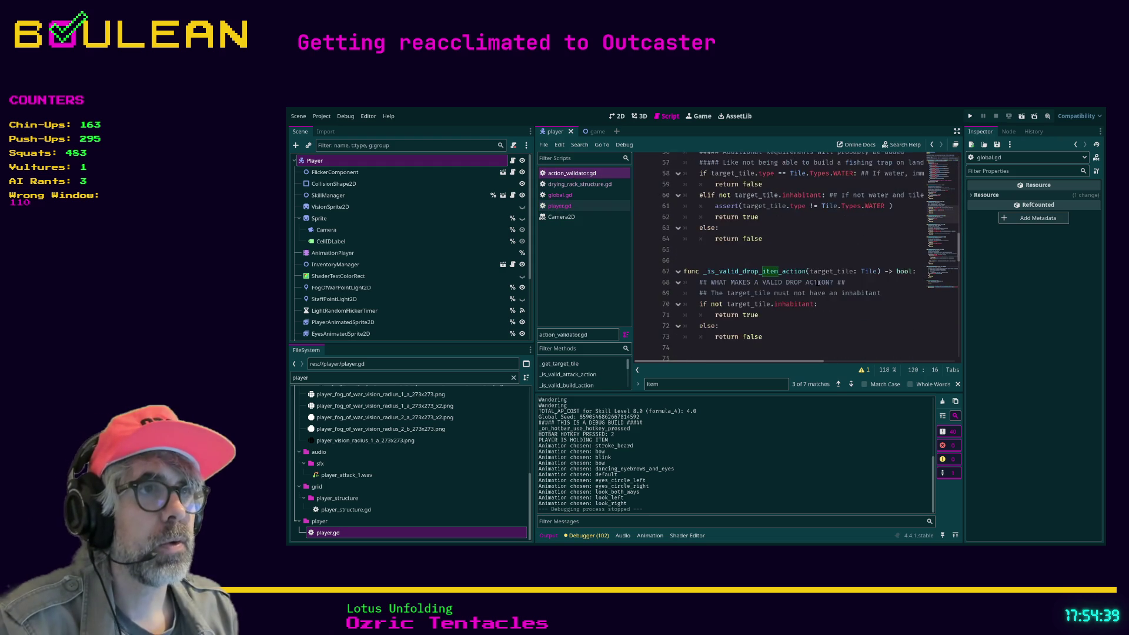
scroll(834, 274, "down", 5)
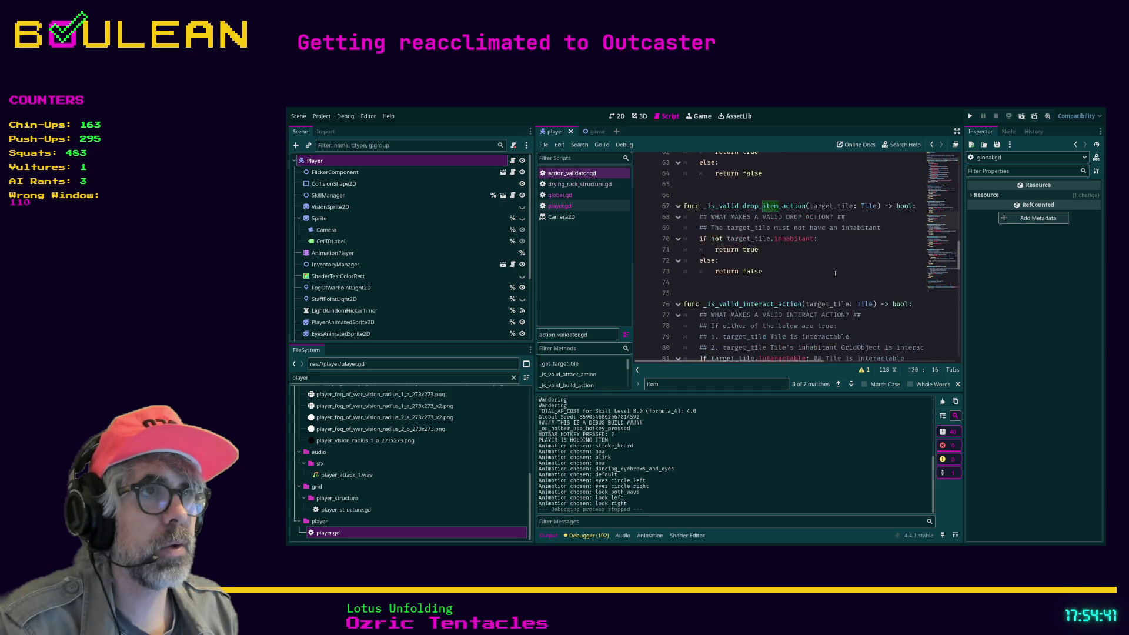
scroll(835, 273, "up", 2)
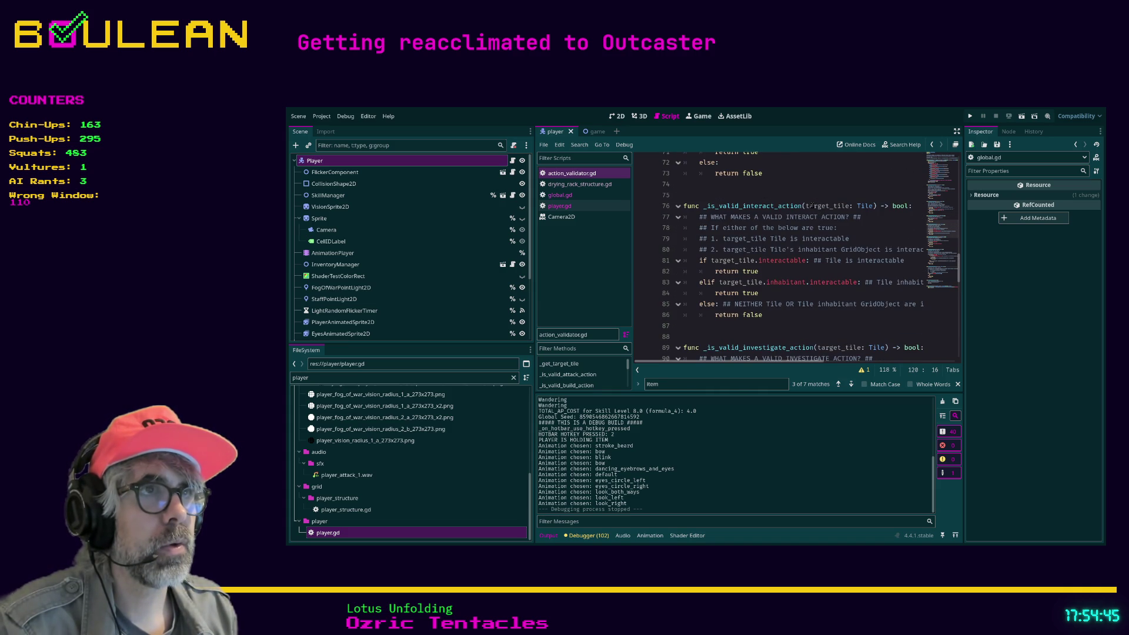
scroll(810, 206, "up", 5)
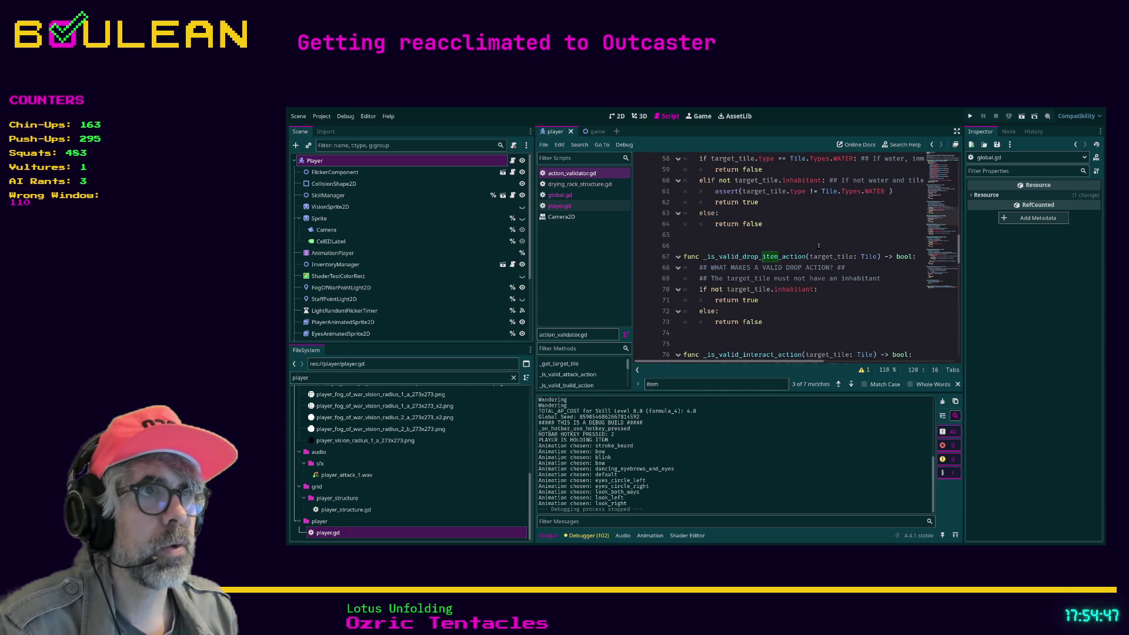
scroll(823, 271, "up", 4)
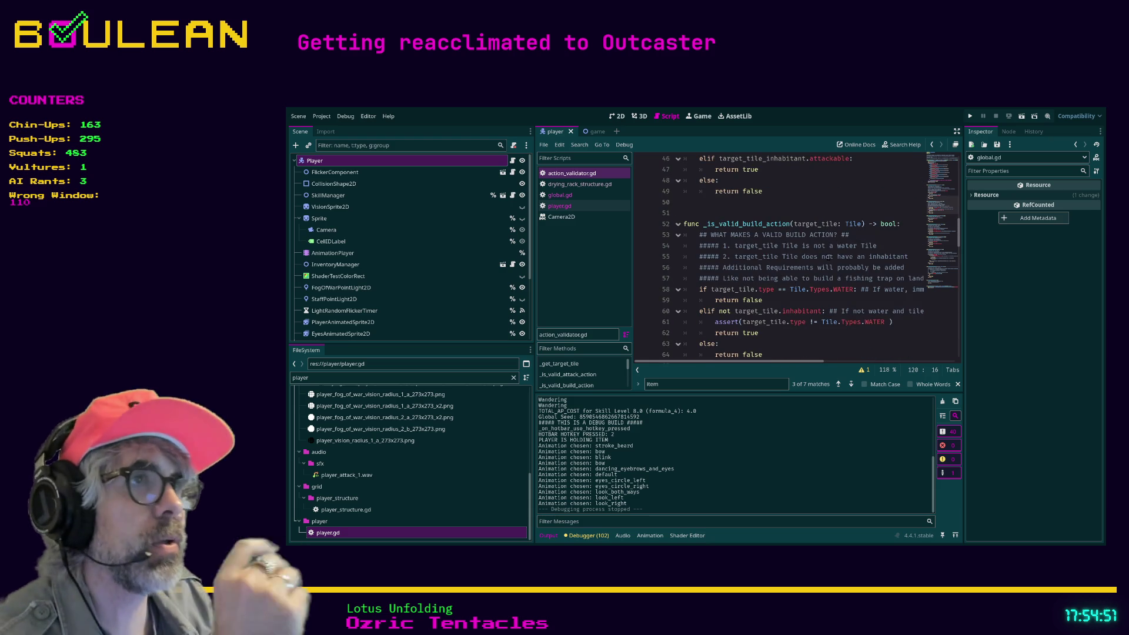
scroll(815, 259, "up", 4)
scroll(823, 270, "down", 11)
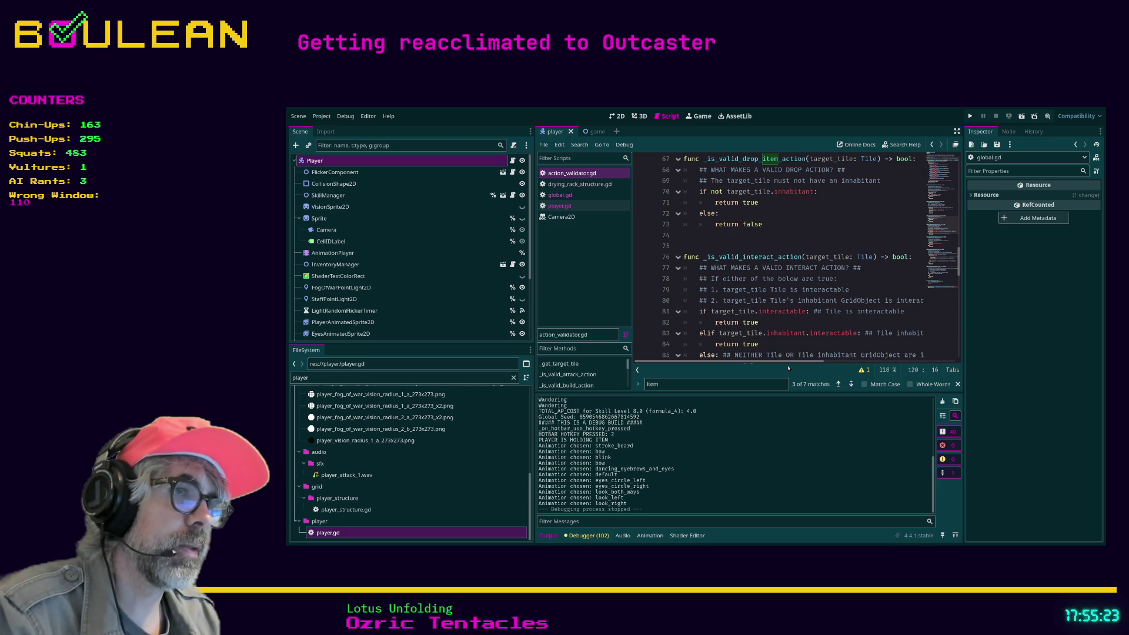
left_click_drag(758, 393, 764, 442)
scroll(814, 356, "up", 3)
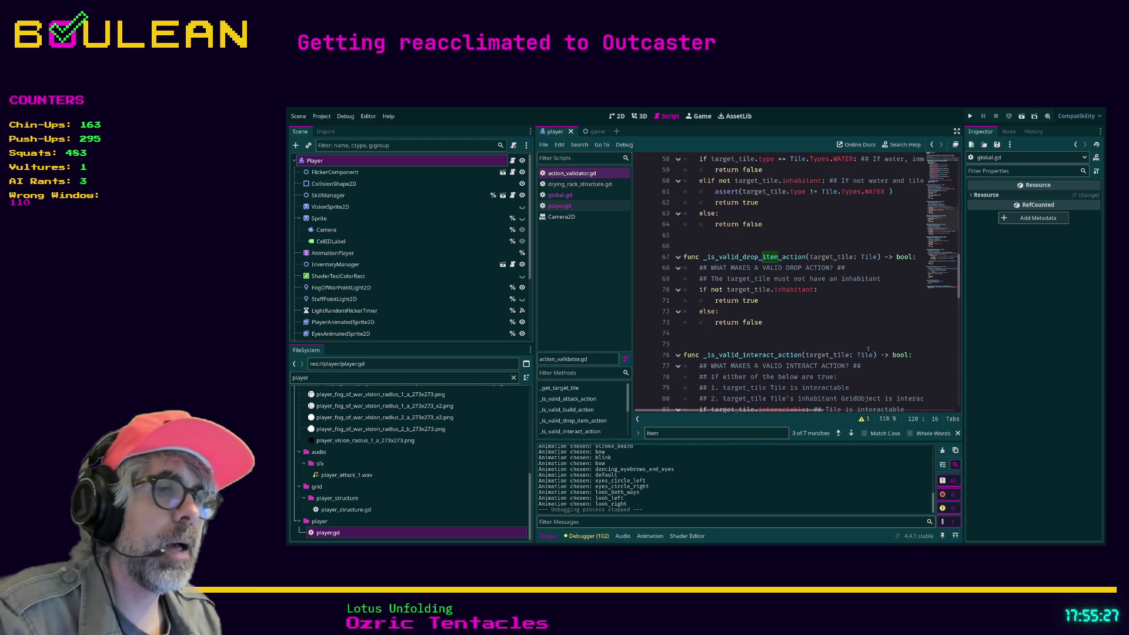
left_click(849, 332)
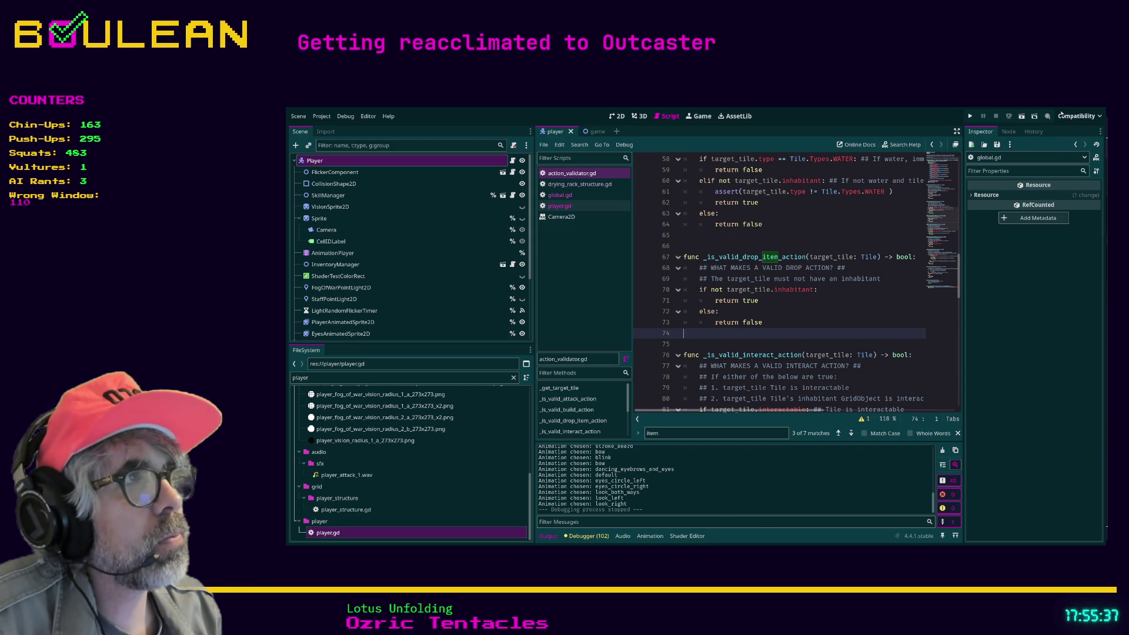
key("alt+Tab")
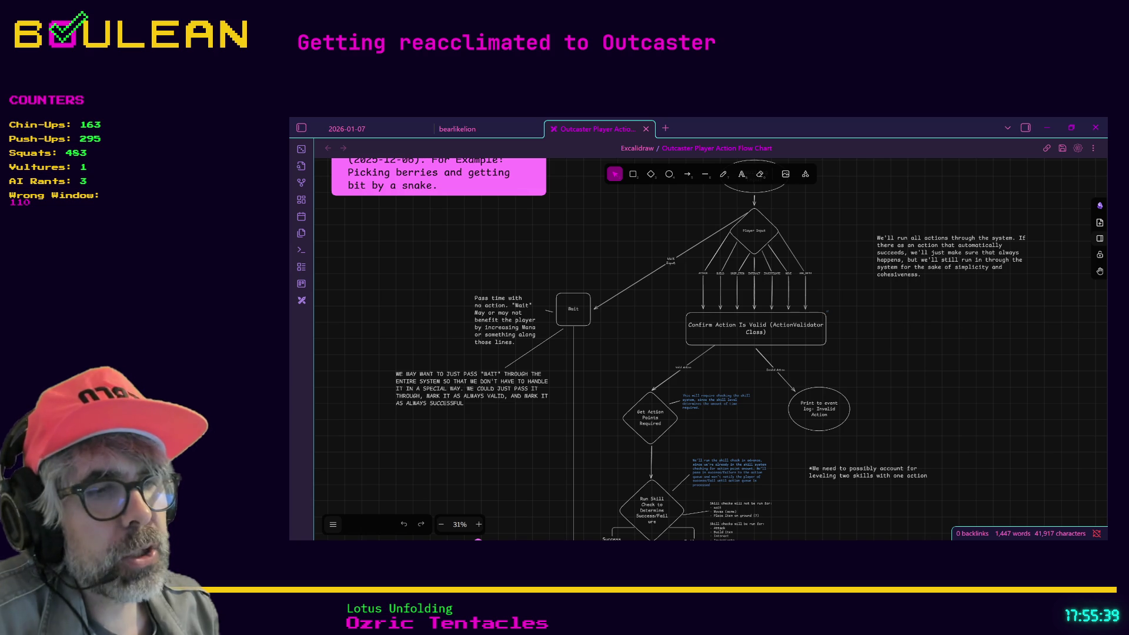
Pan the flow chart from Player Input to the Confirm Action Is Valid box, then return to Godot
scroll(755, 231, "up", 2)
scroll(736, 343, "up", 6)
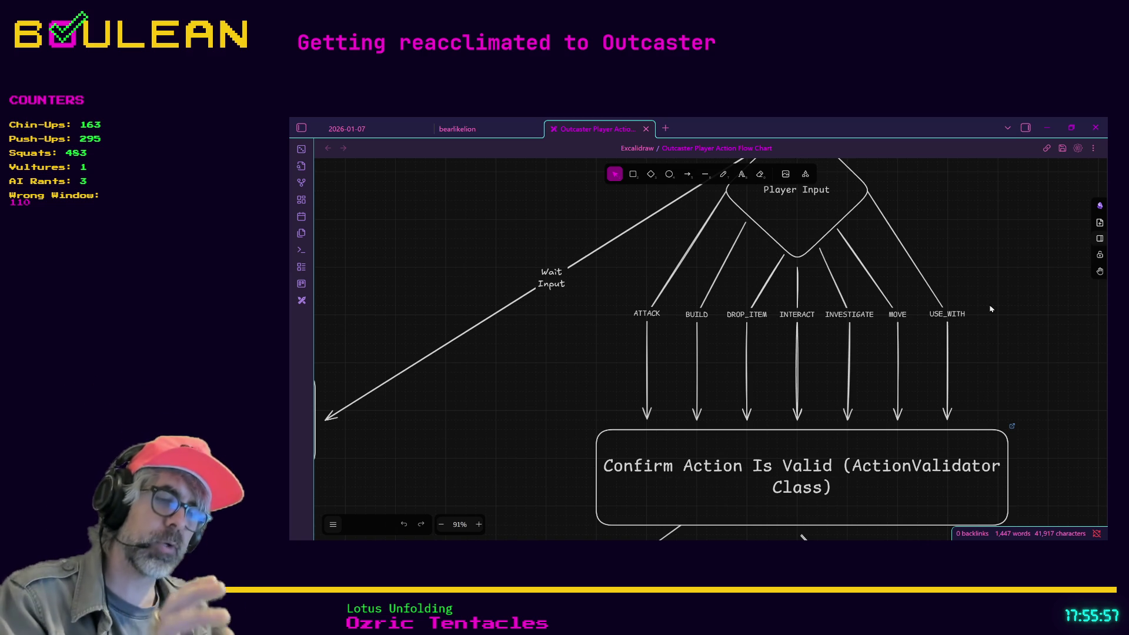
scroll(811, 241, "up", 1)
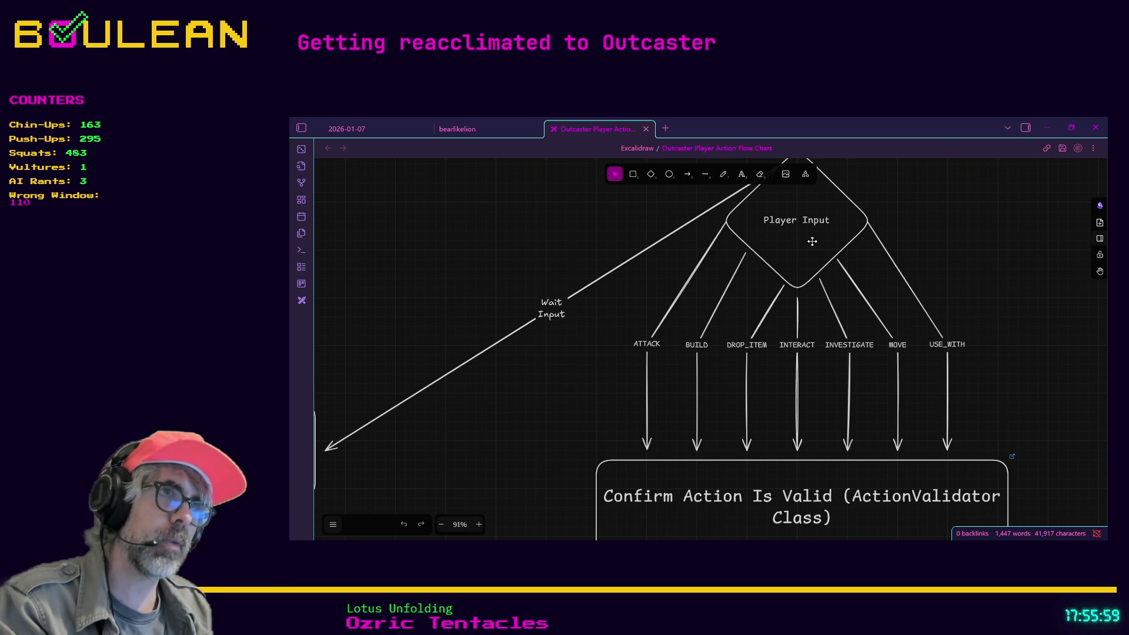
scroll(818, 310, "down", 2)
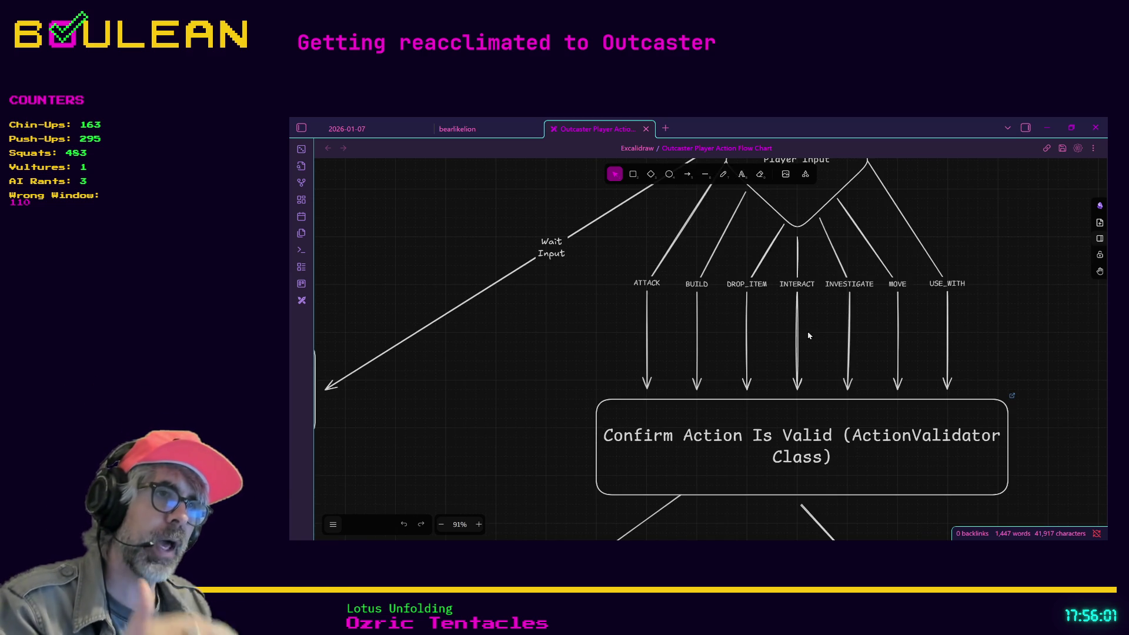
scroll(800, 331, "down", 1)
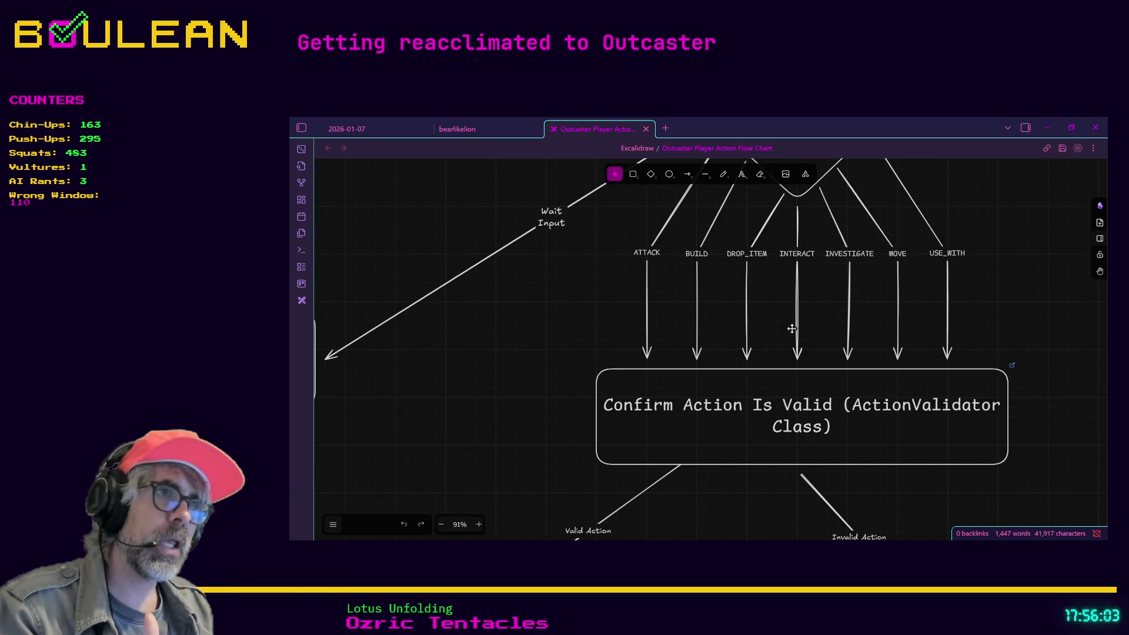
scroll(703, 368, "down", 2)
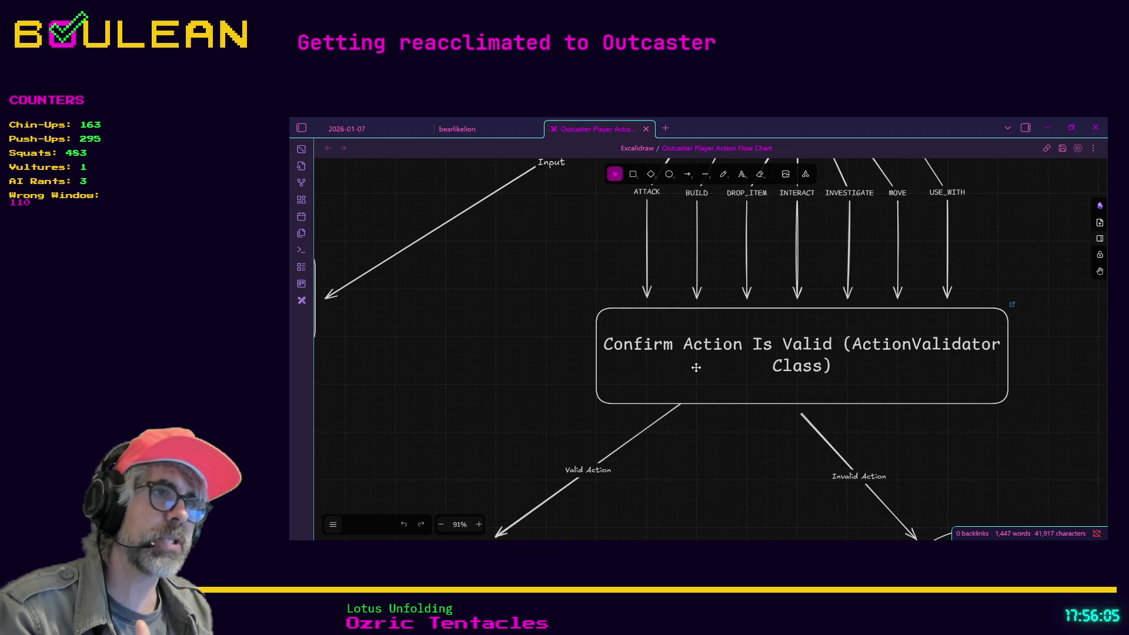
scroll(697, 369, "down", 3)
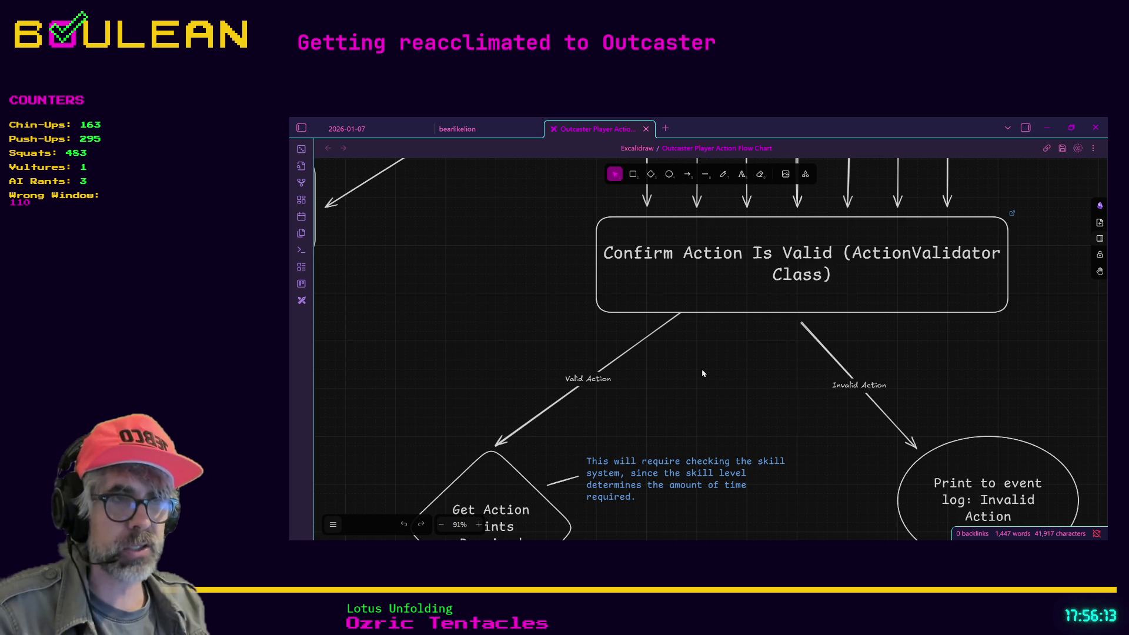
scroll(711, 375, "up", 3)
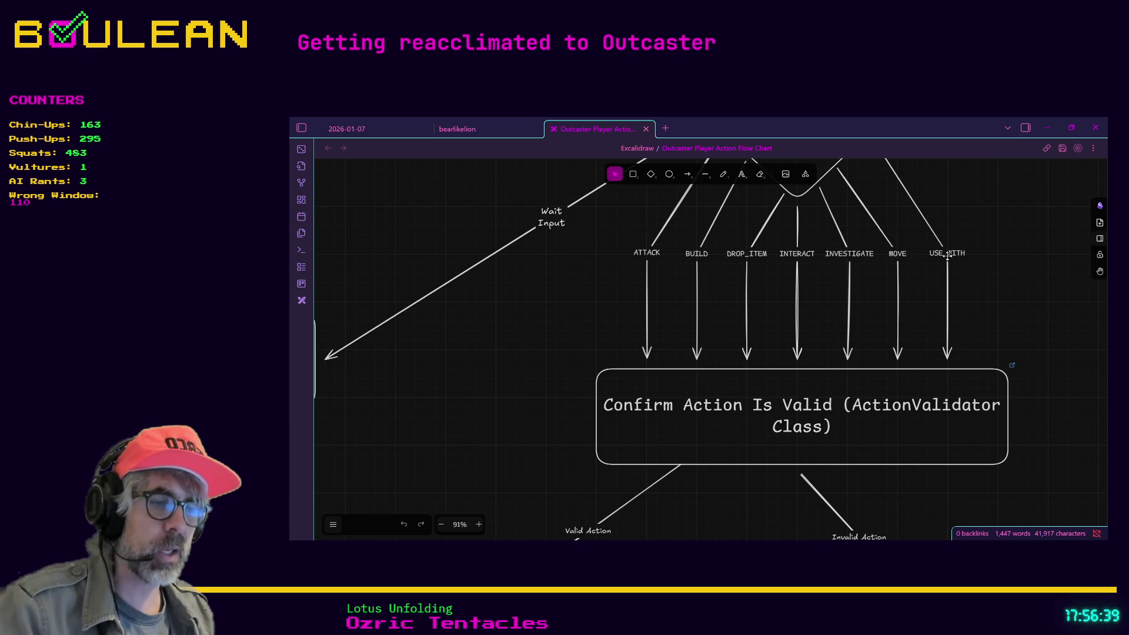
scroll(858, 380, "down", 1)
scroll(788, 382, "up", 2)
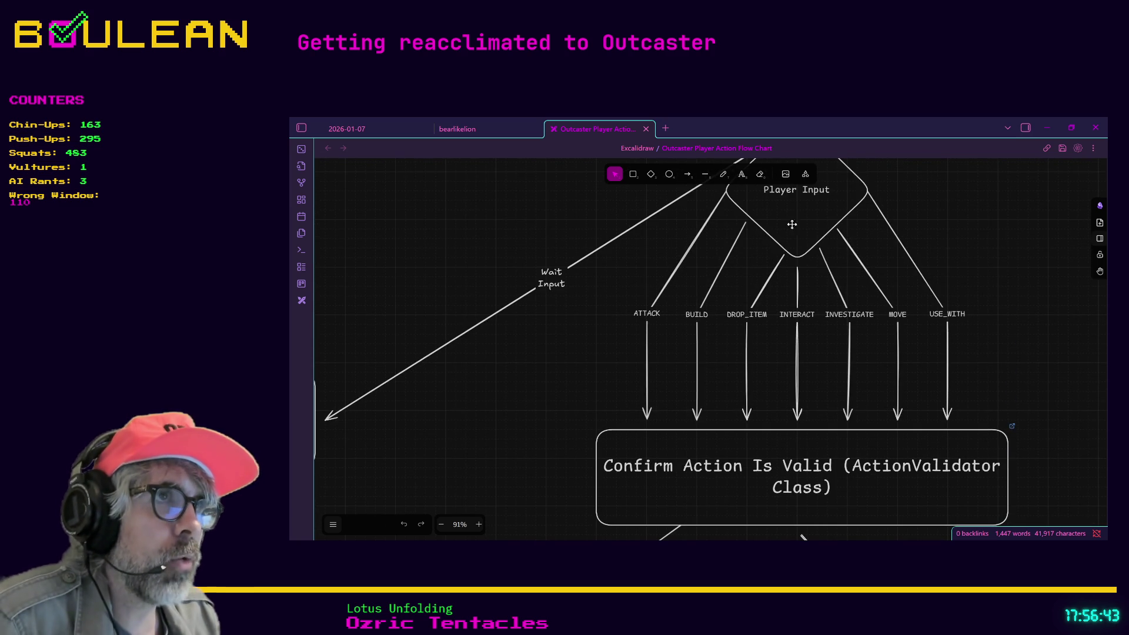
scroll(818, 238, "up", 1)
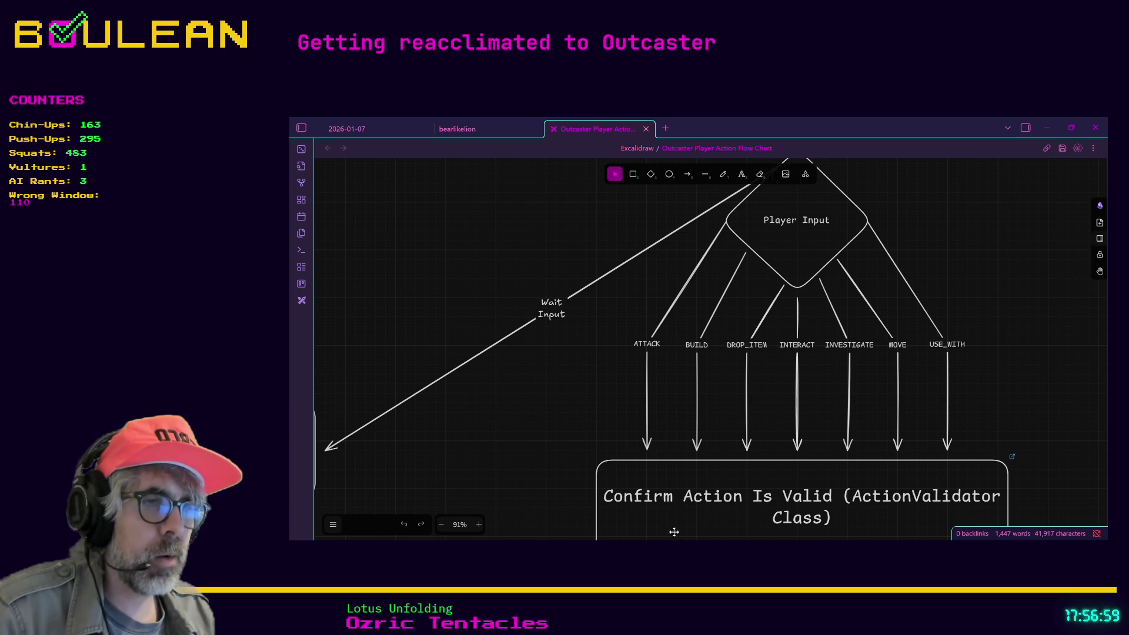
key("alt+Tab")
key("Down")
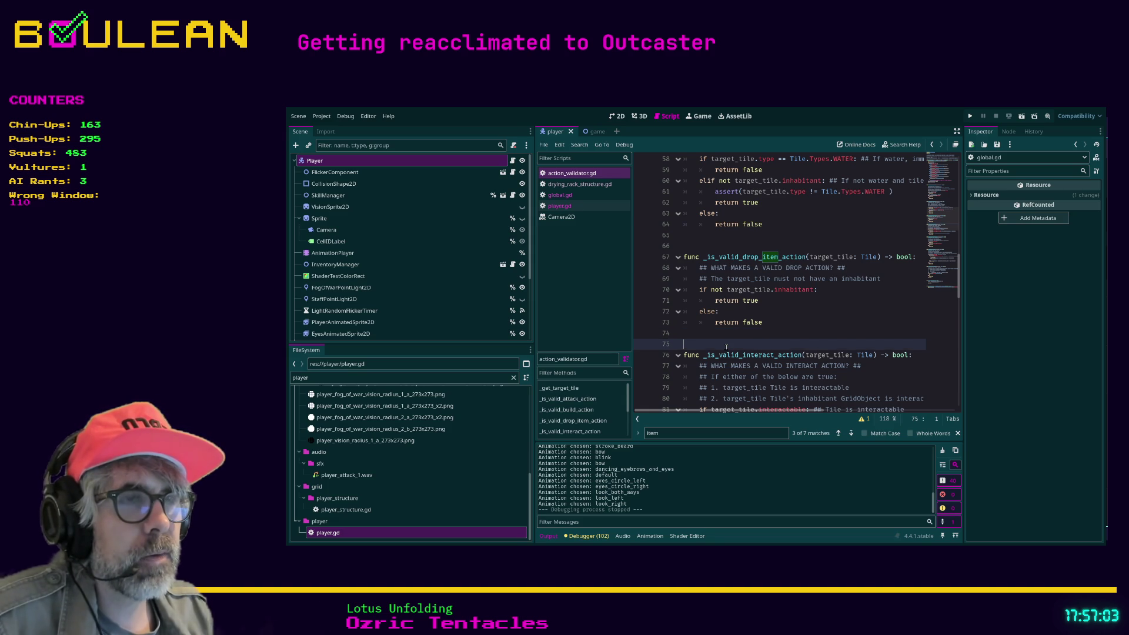
scroll(743, 343, "up", 4)
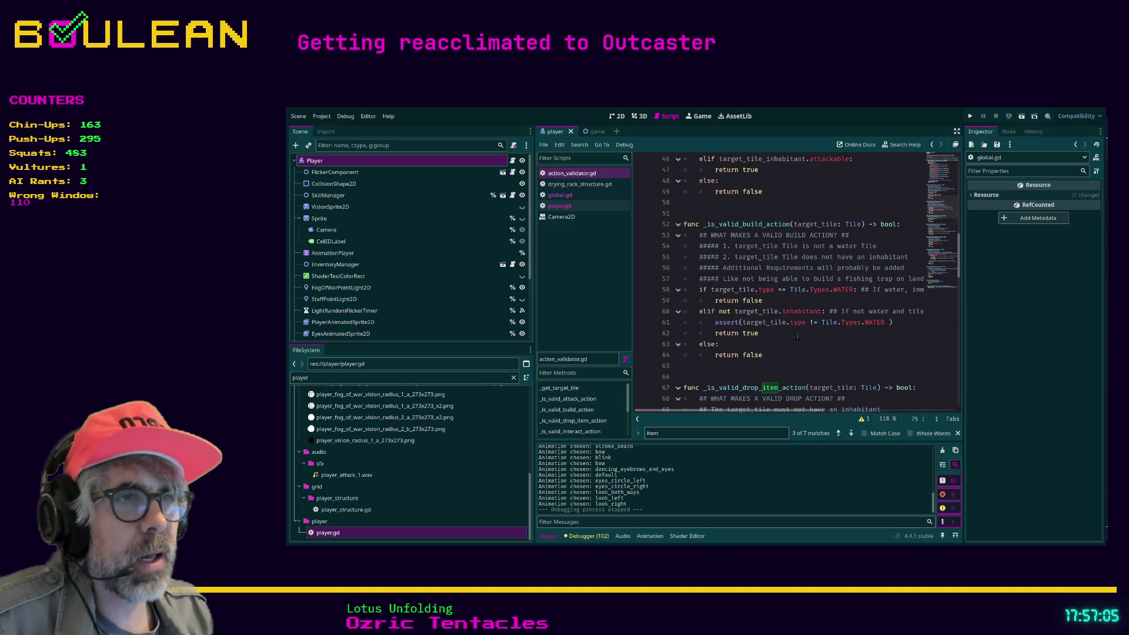
scroll(797, 337, "down", 3)
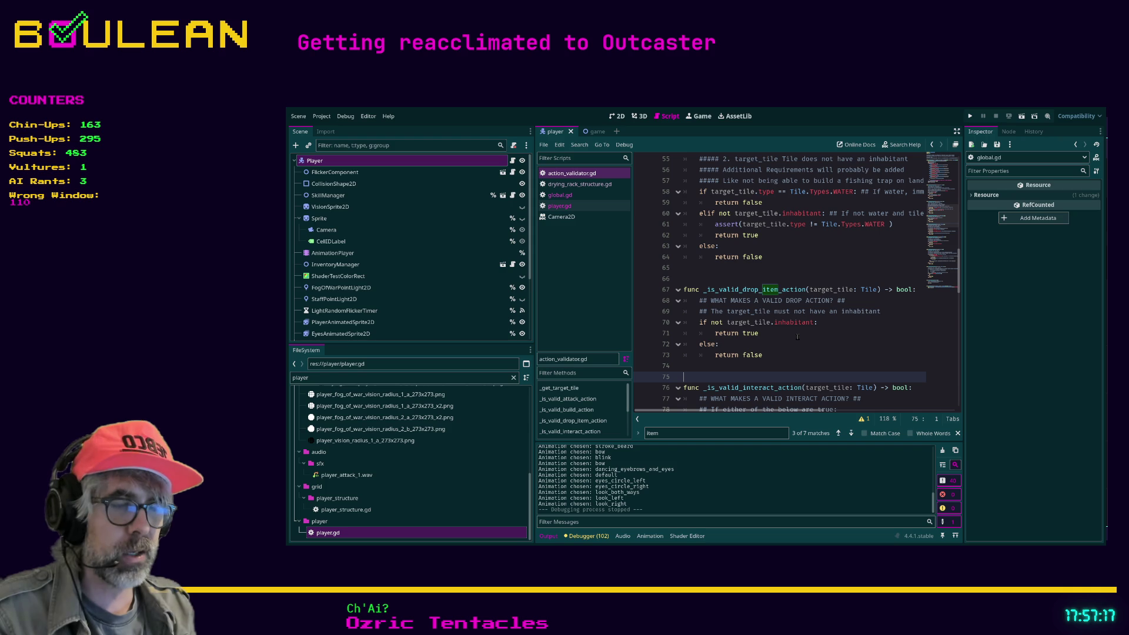
left_click_drag(457, 246, 516, 245)
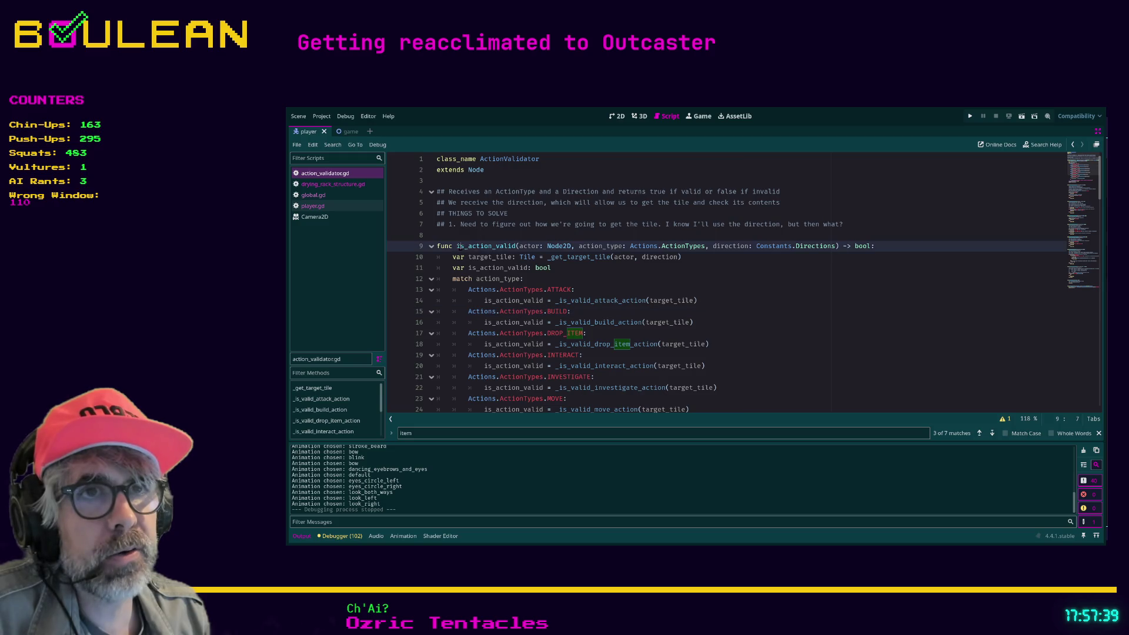
Select the actor parameter in is_action_valid's signature on line 9 and minimise Obsidian
left_click(459, 246)
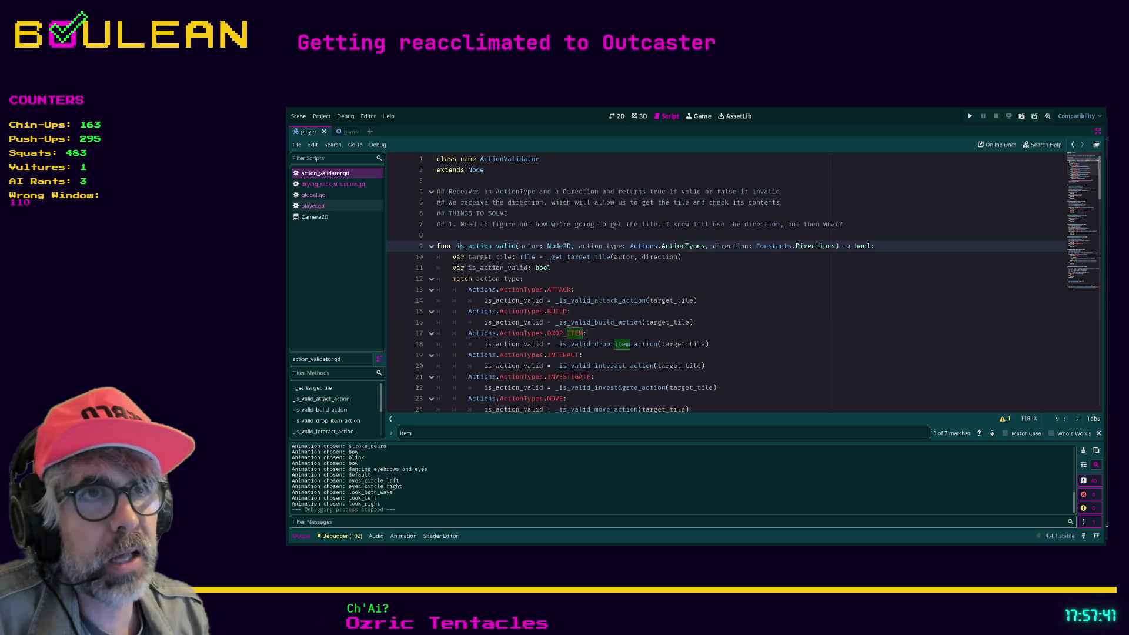
left_click_drag(519, 245, 704, 246)
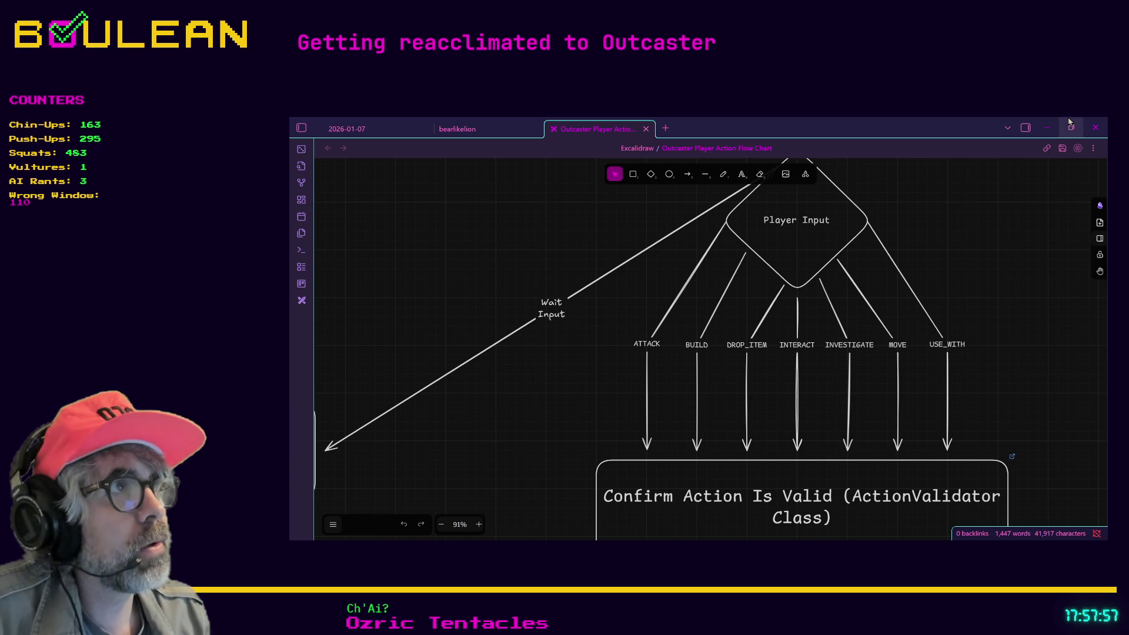
left_click(1047, 128)
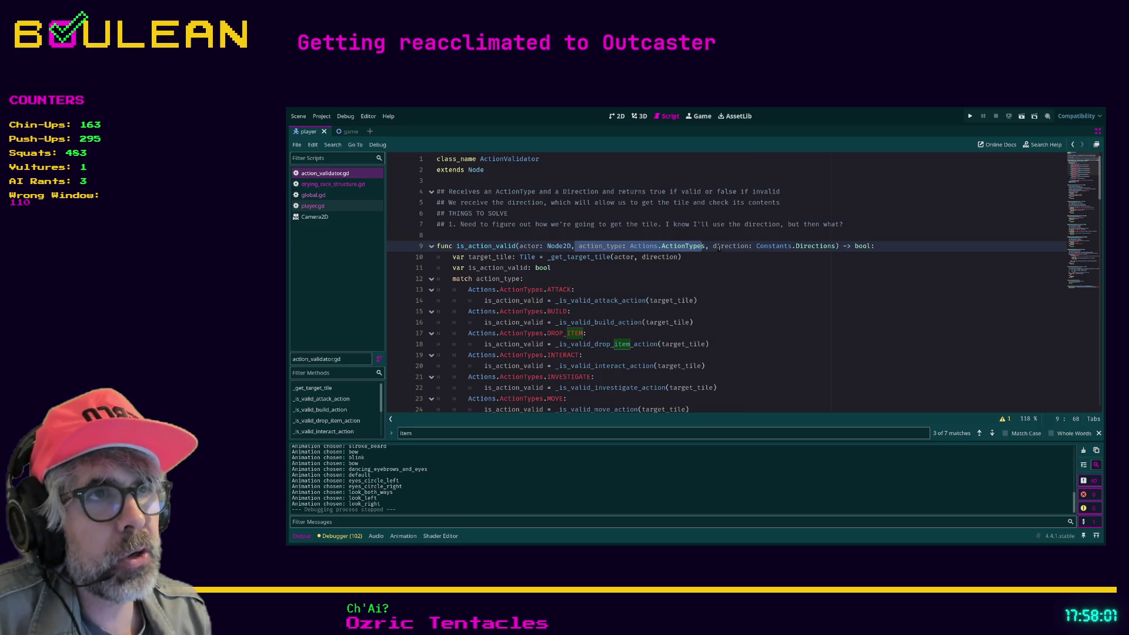
left_click_drag(713, 247, 831, 247)
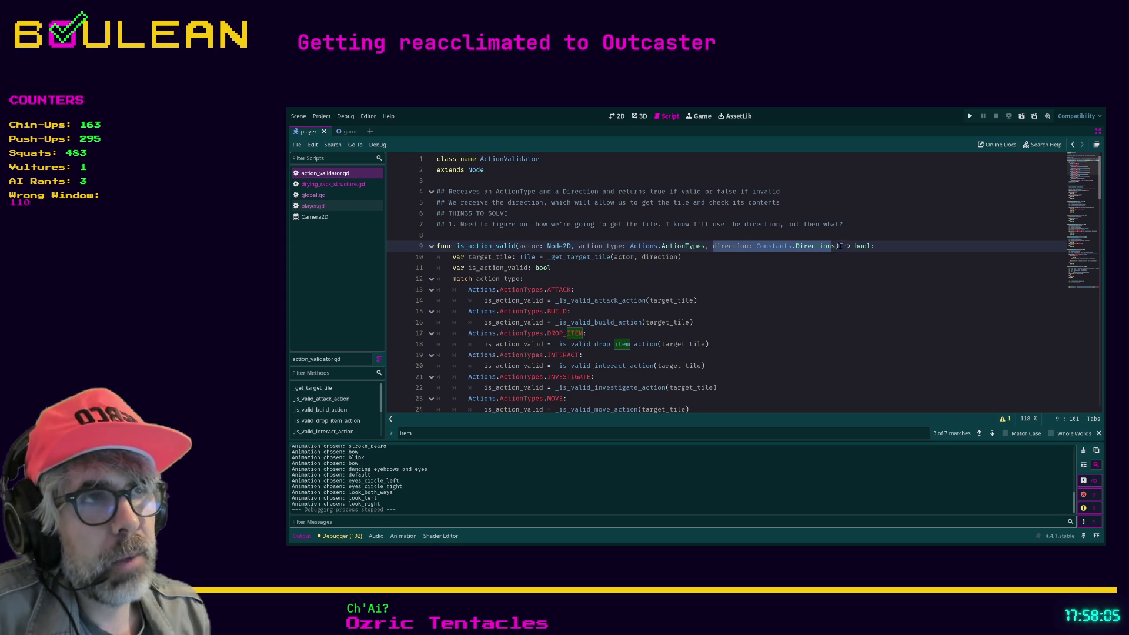
left_click(836, 246)
left_click_drag(835, 245, 519, 246)
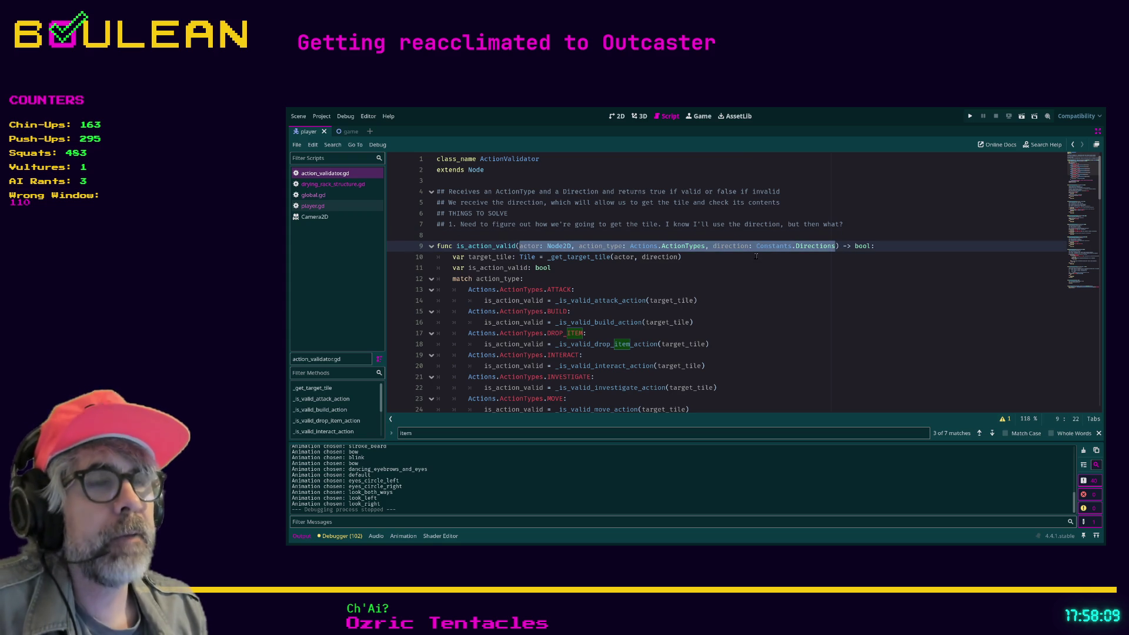
left_click(540, 247)
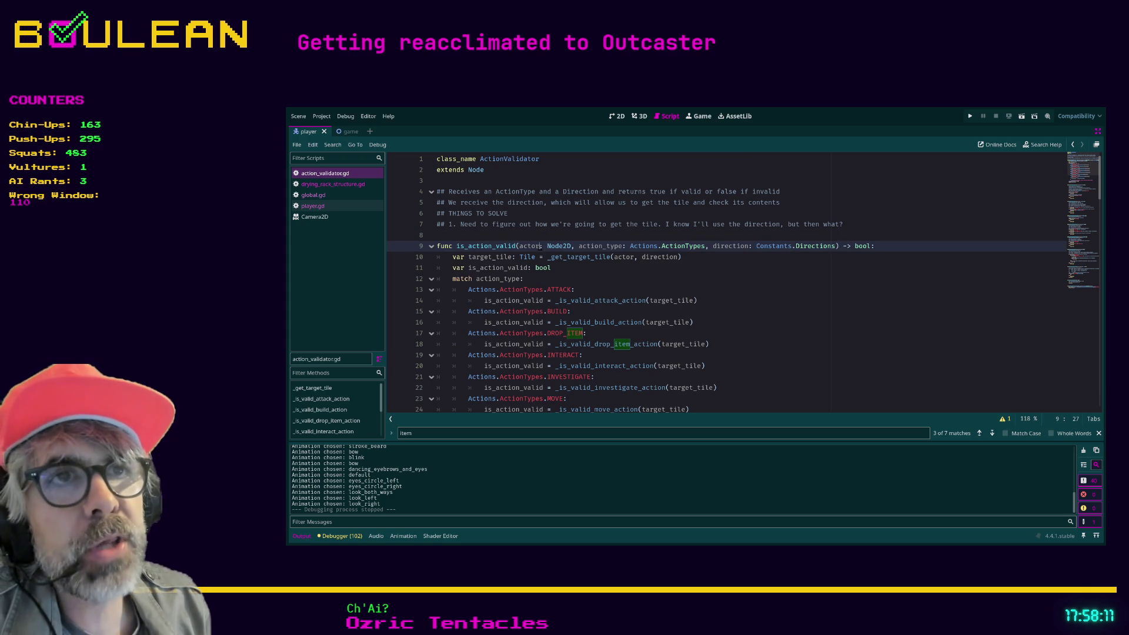
mouse_move(540, 247)
left_mouse_down()
mouse_move(517, 248)
mouse_move(537, 248)
left_mouse_up()
left_click(518, 247)
scroll(541, 250, "down", 1)
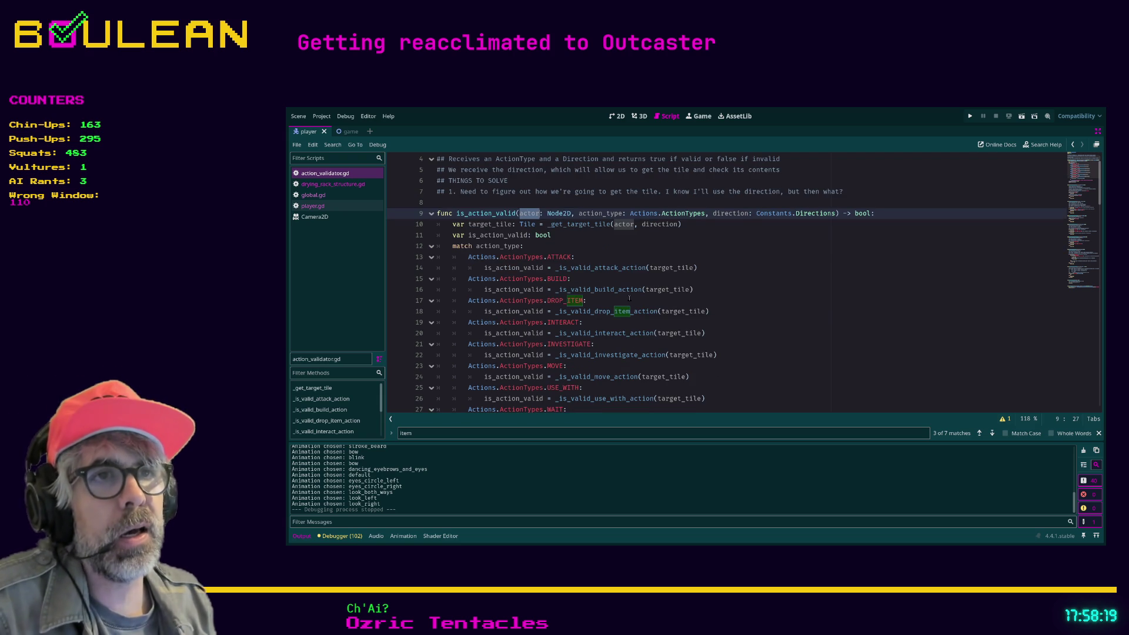
scroll(614, 300, "down", 1)
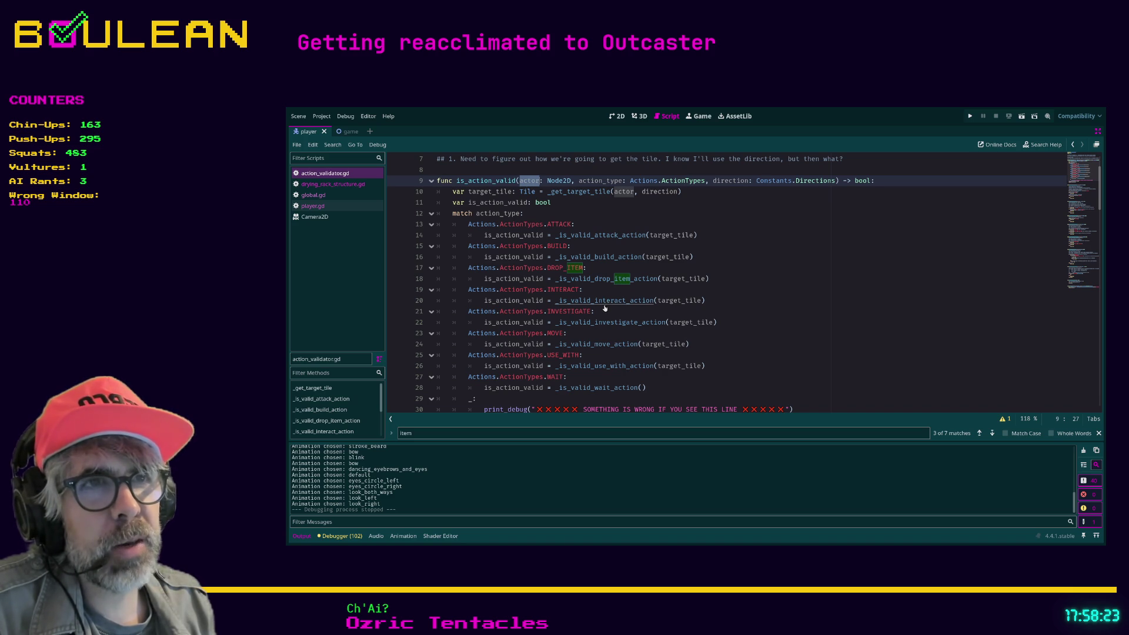
left_click(605, 367, "ctrl")
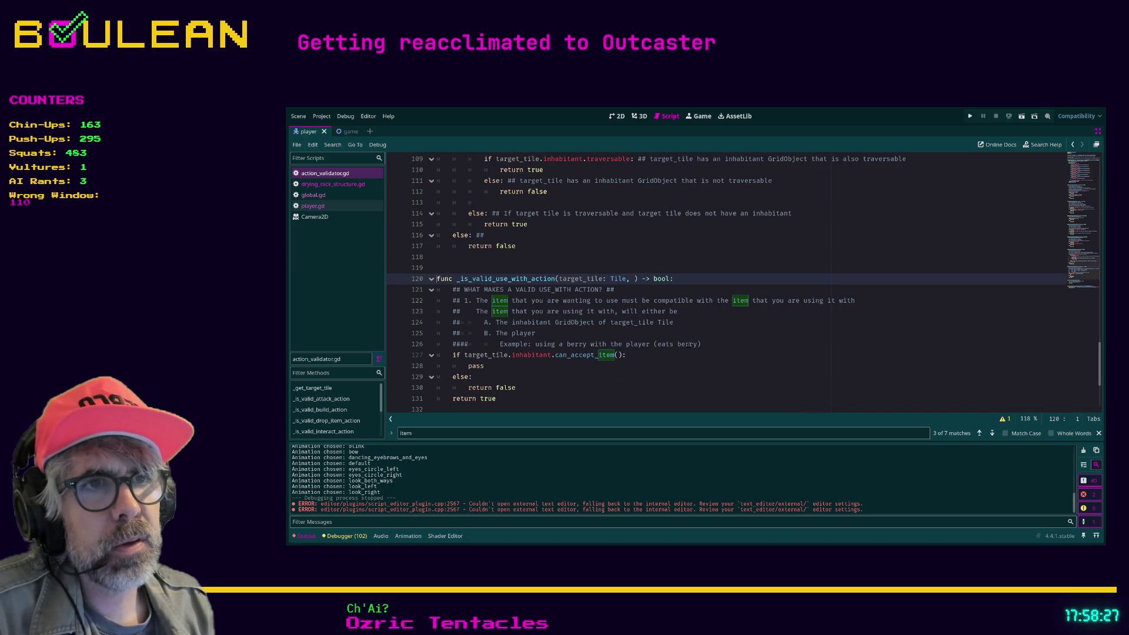
Add ', actor: Player' after target_tile: Tile in the _is_valid_use_with_action signature
scroll(569, 244, "down", 1)
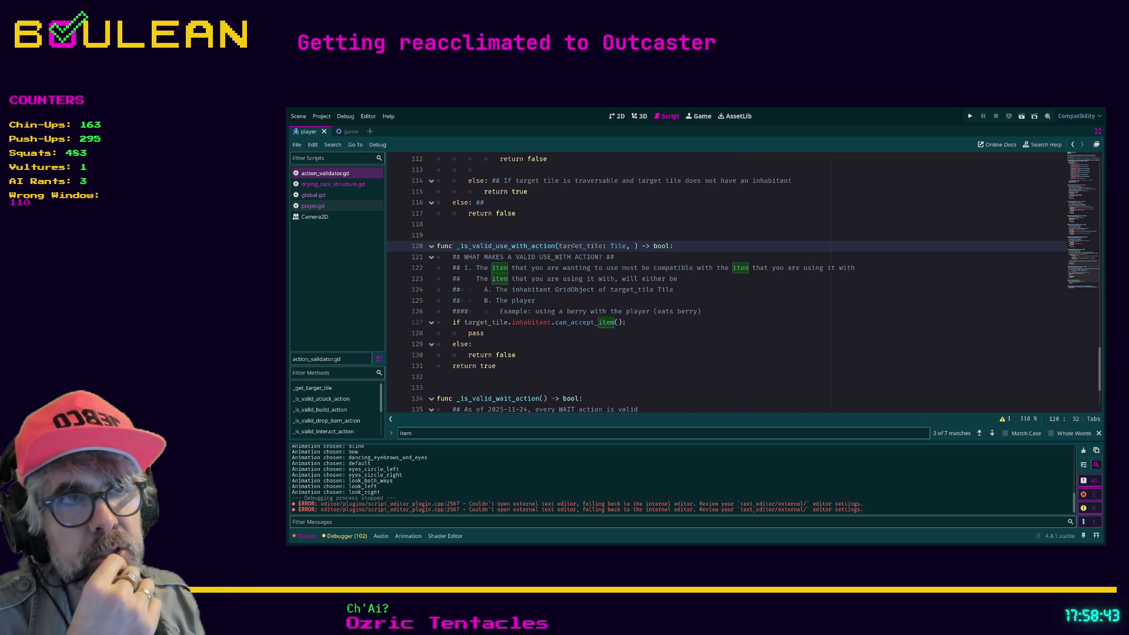
left_click(628, 245)
type(", act")
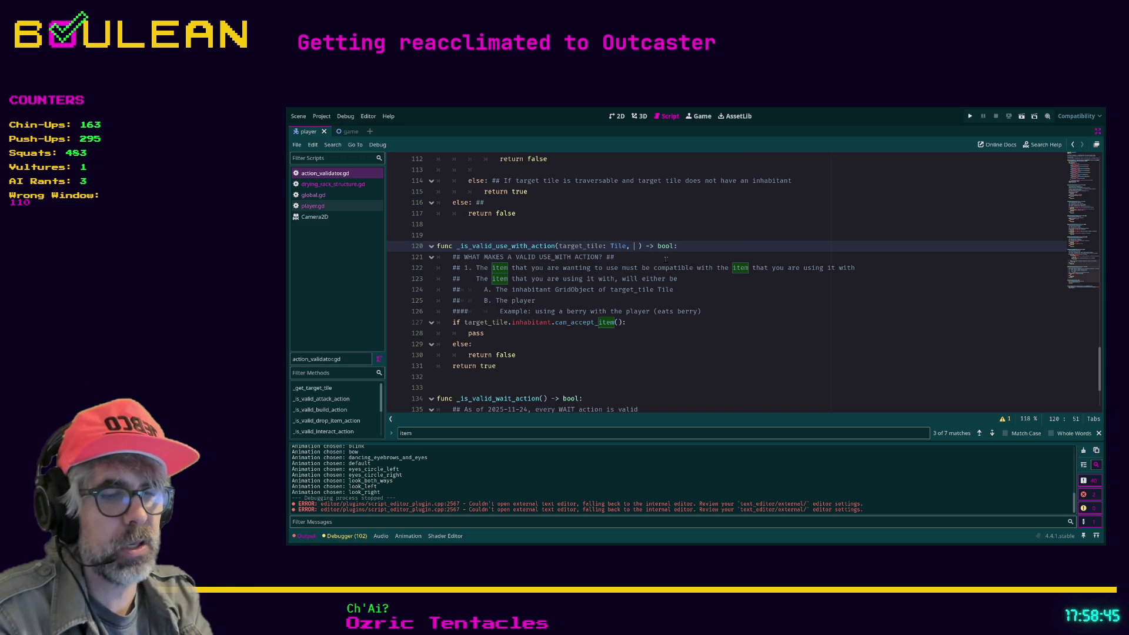
type("or: Pl")
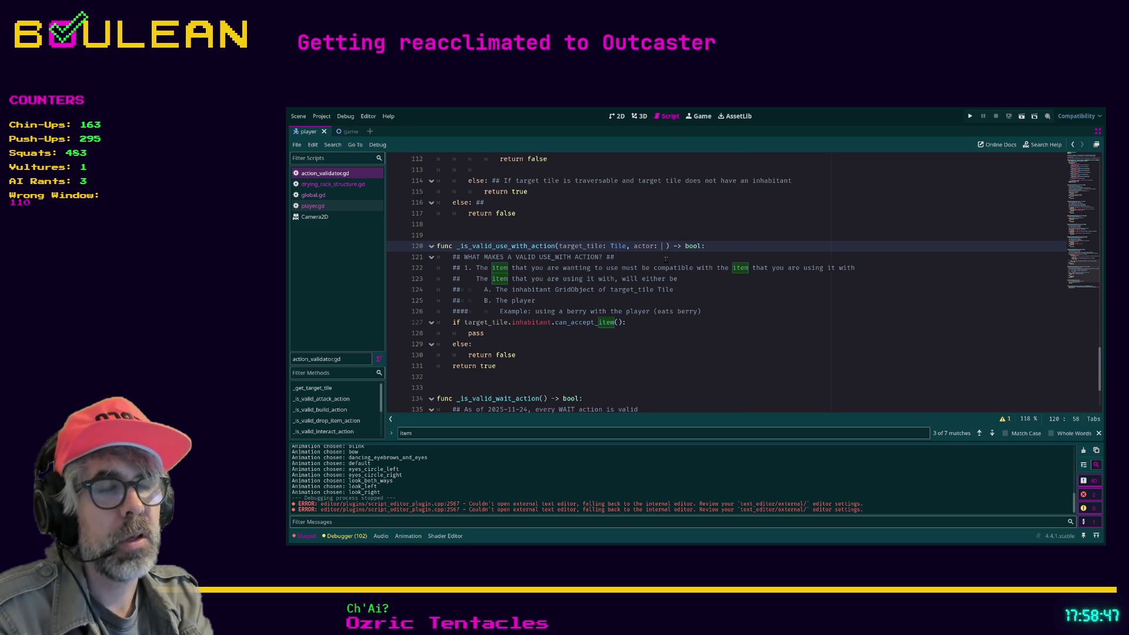
type("ayer")
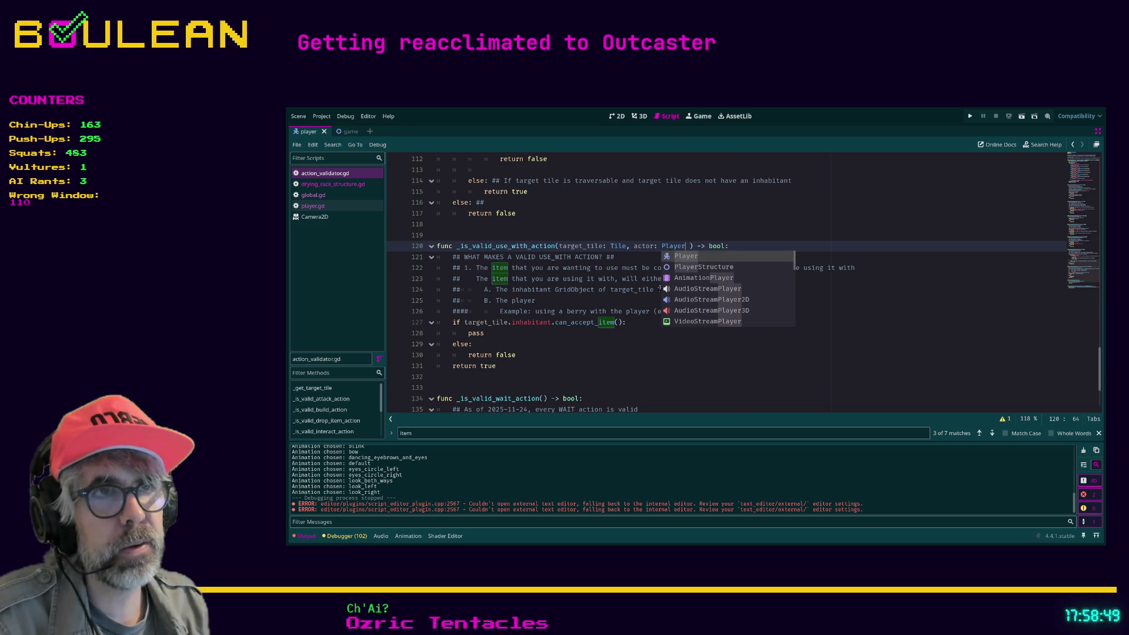
left_click(639, 325)
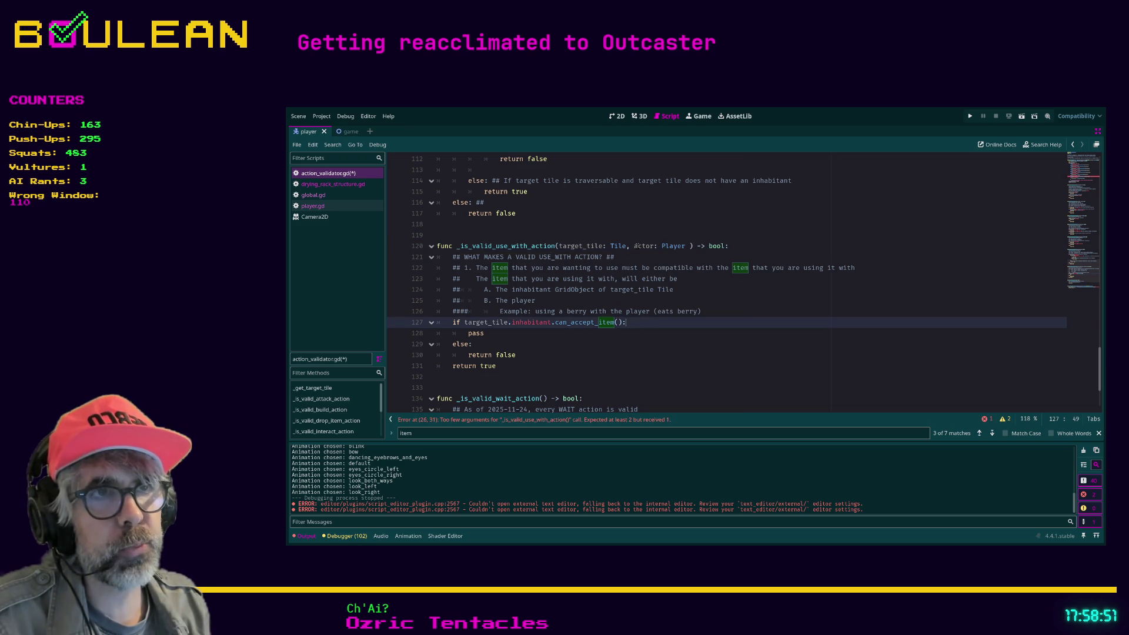
Review the new actor parameter and the item-compatibility comment on line 122
mouse_move(631, 246)
left_mouse_down()
mouse_move(692, 245)
mouse_move(637, 245)
mouse_move(656, 246)
left_mouse_up()
left_click(686, 246)
left_click(654, 246)
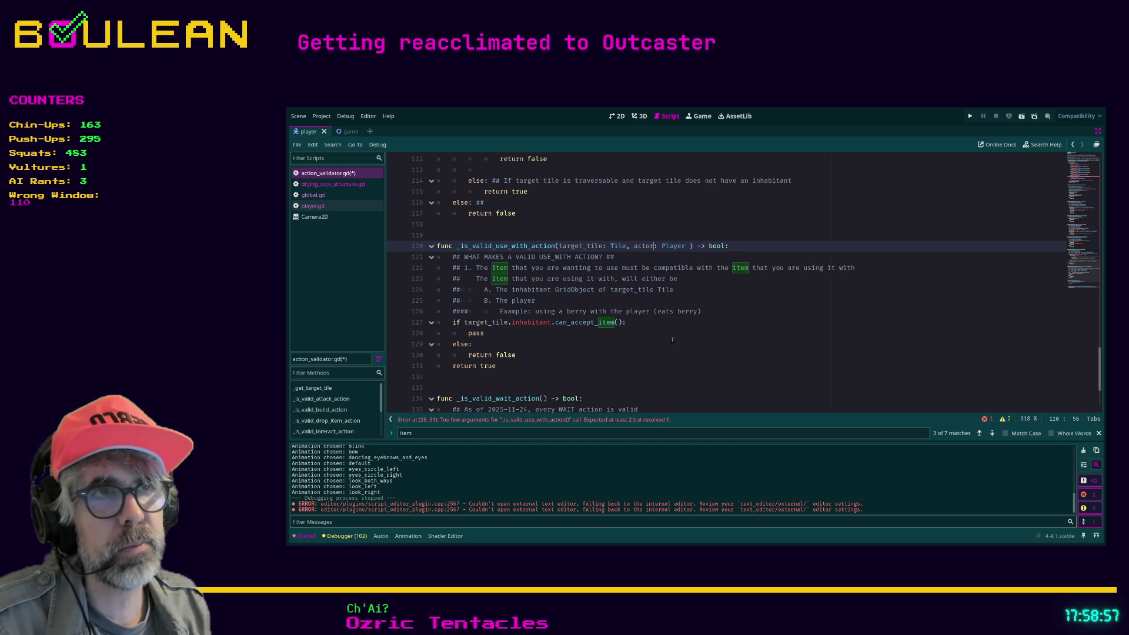
left_click(613, 340)
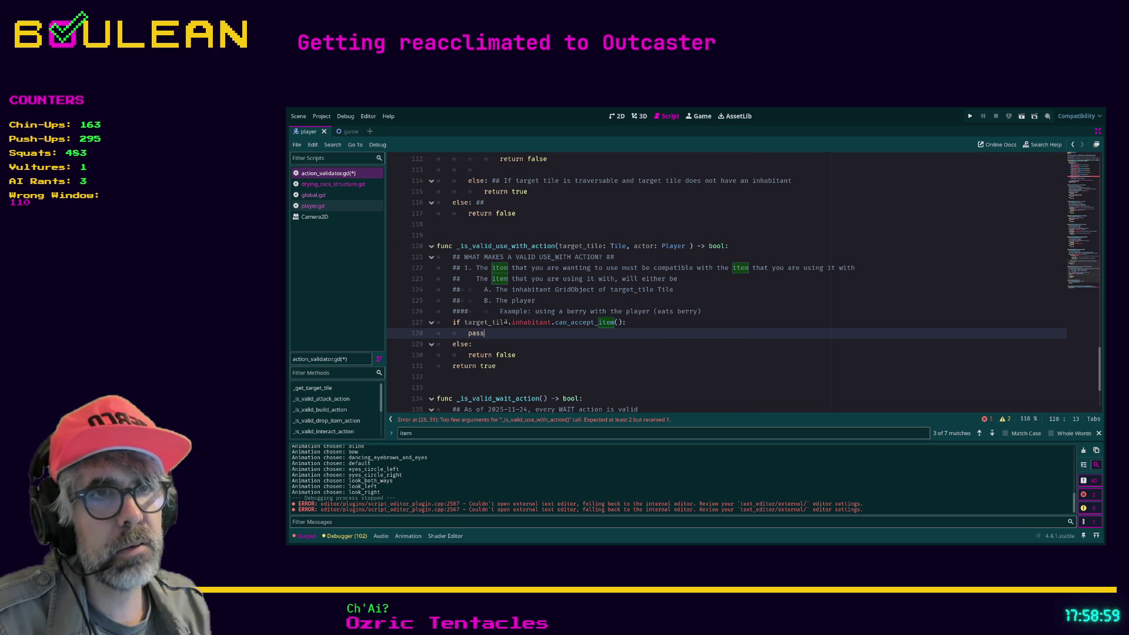
mouse_move(478, 267)
left_mouse_down()
mouse_move(570, 279)
mouse_move(699, 269)
left_mouse_up()
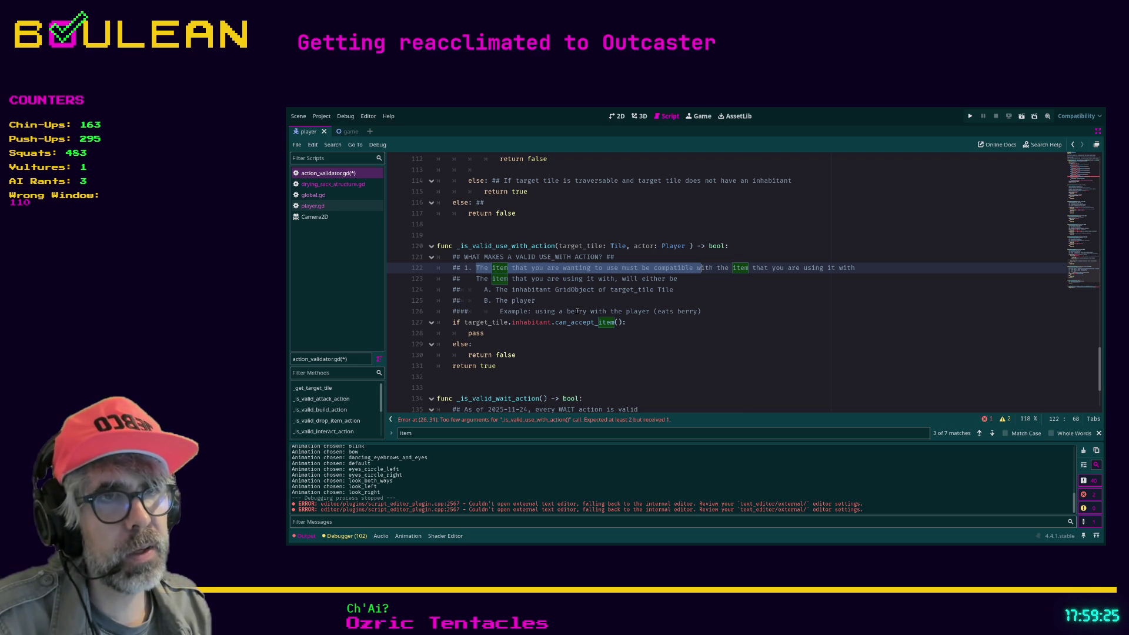
scroll(562, 305, "down", 1)
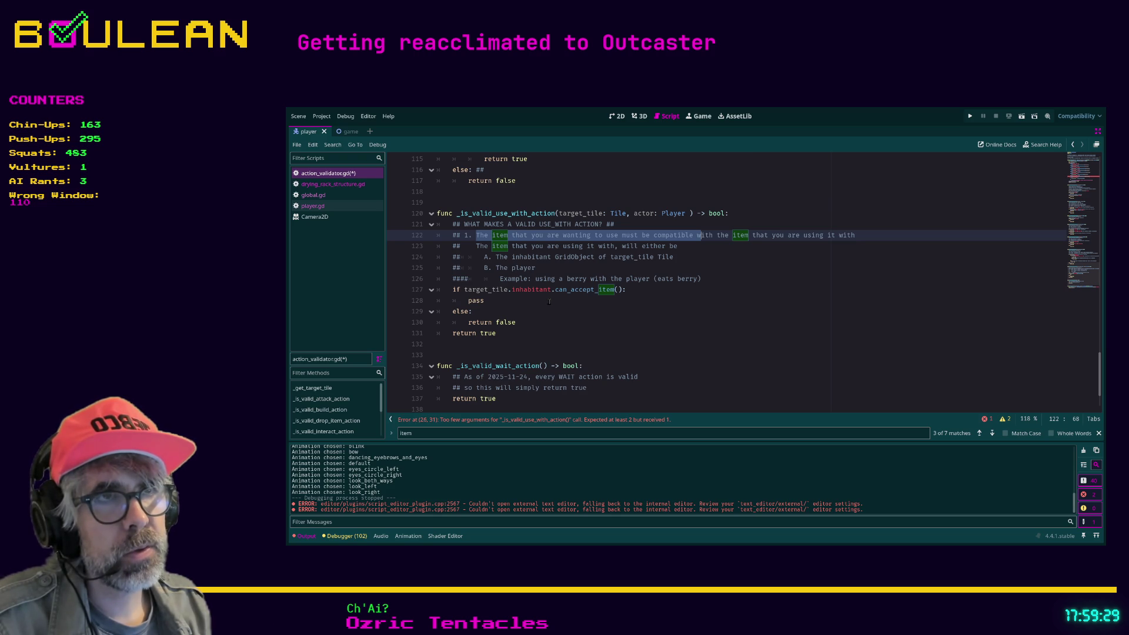
Recheck the actor: Player parameter on line 120, then scroll back toward the top
left_click_drag(634, 212, 687, 213)
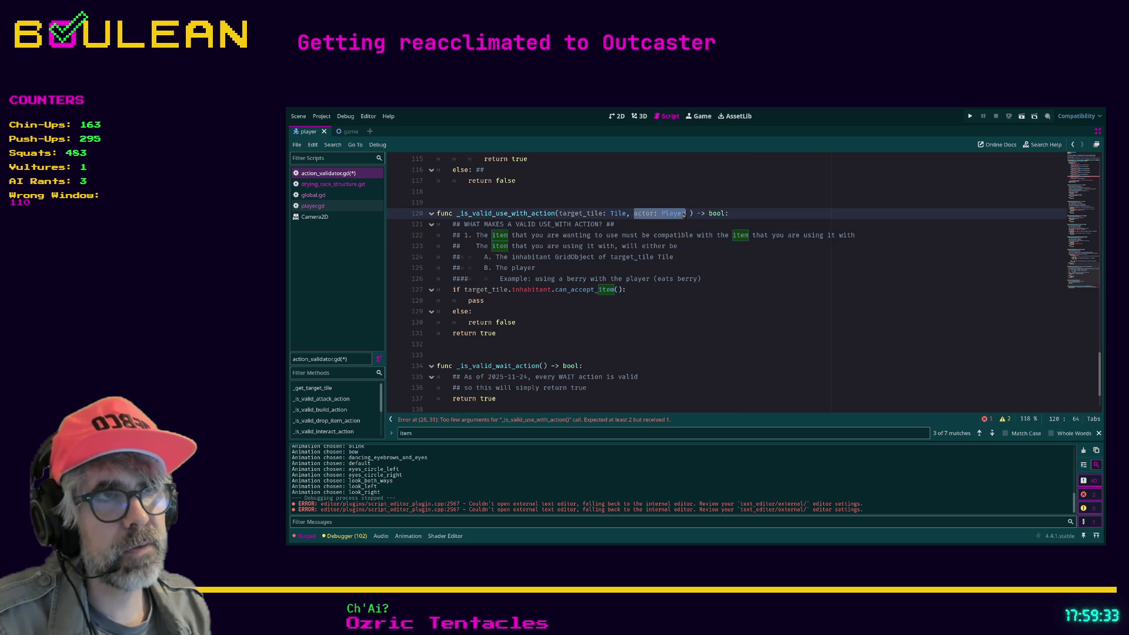
left_click(686, 213)
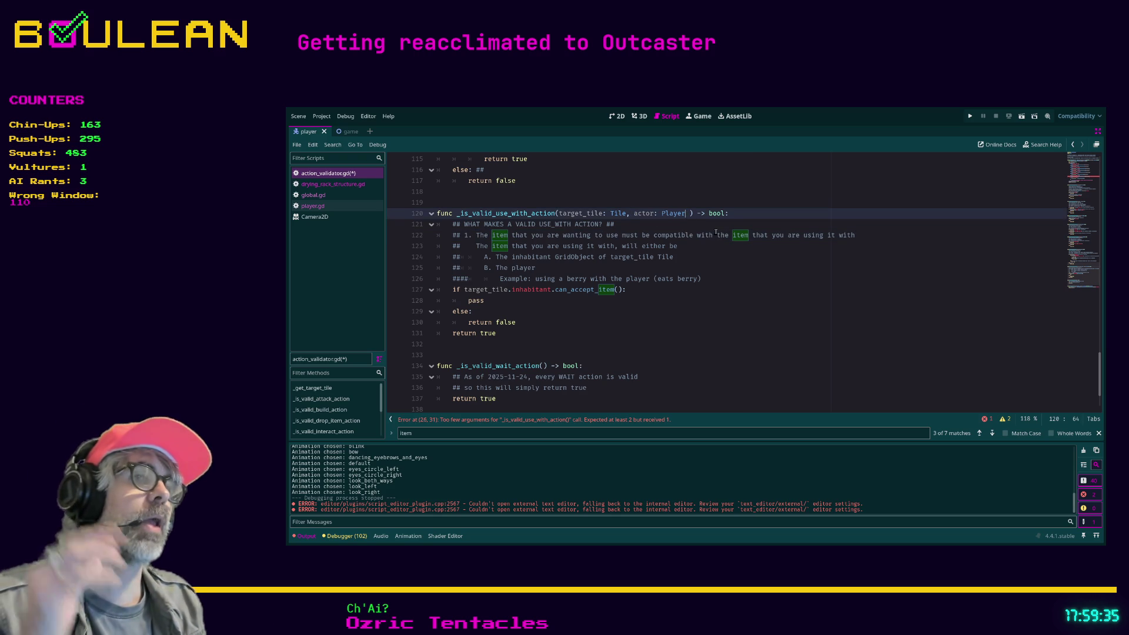
left_click_drag(686, 213, 635, 212)
scroll(775, 218, "up", 3)
scroll(776, 218, "up", 8)
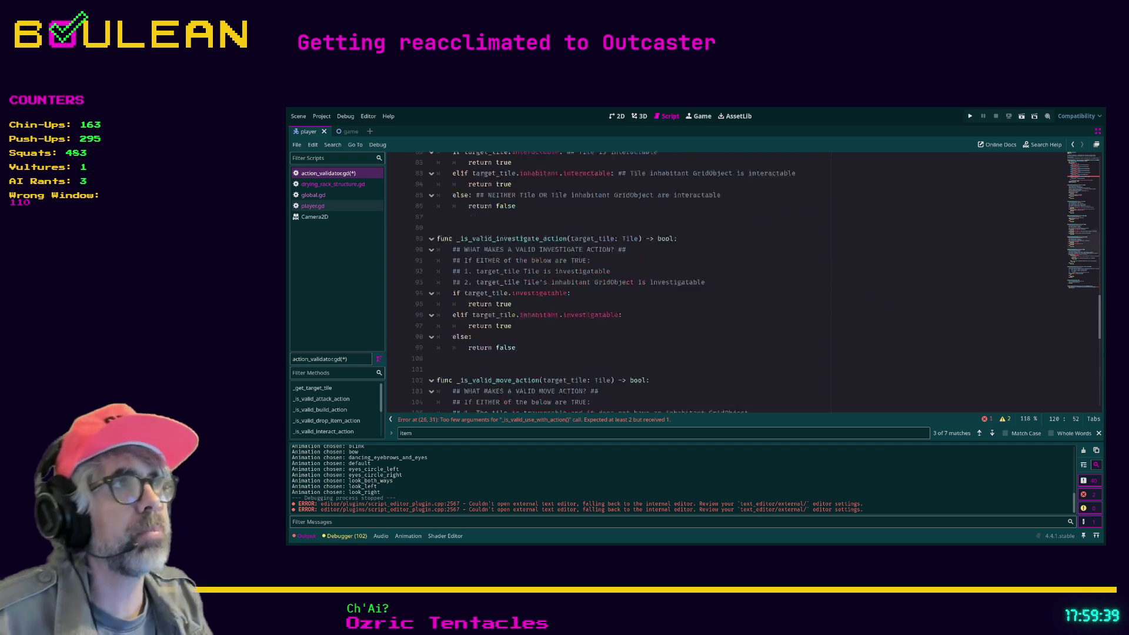
scroll(753, 304, "up", 20)
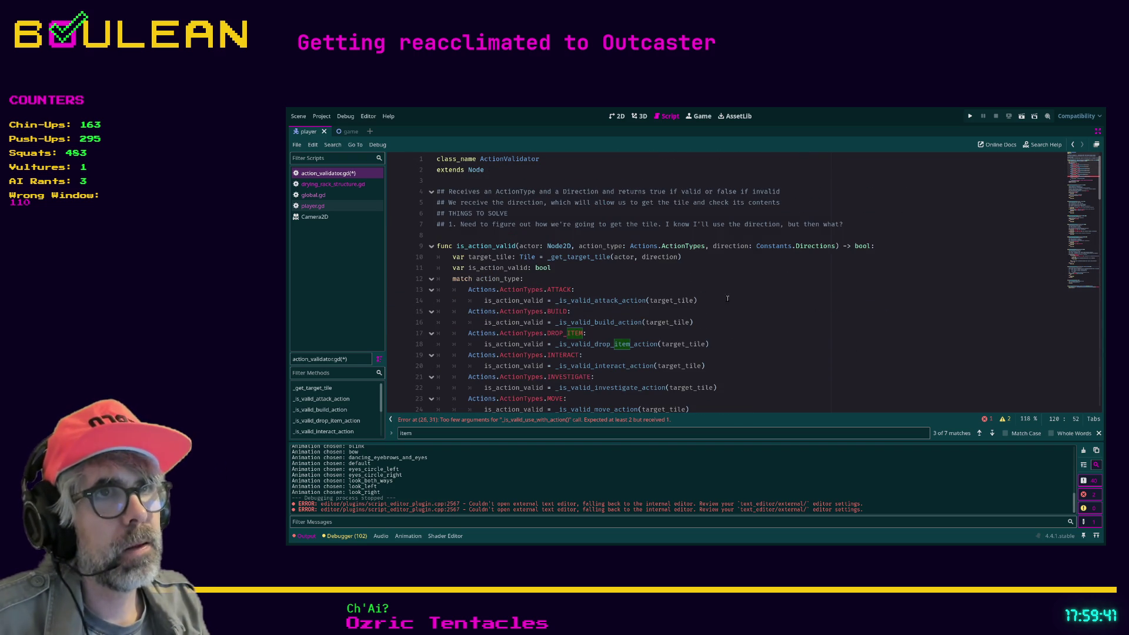
Append ', actor' after target_tile in the USE_WITH call on line 26
left_click(836, 246)
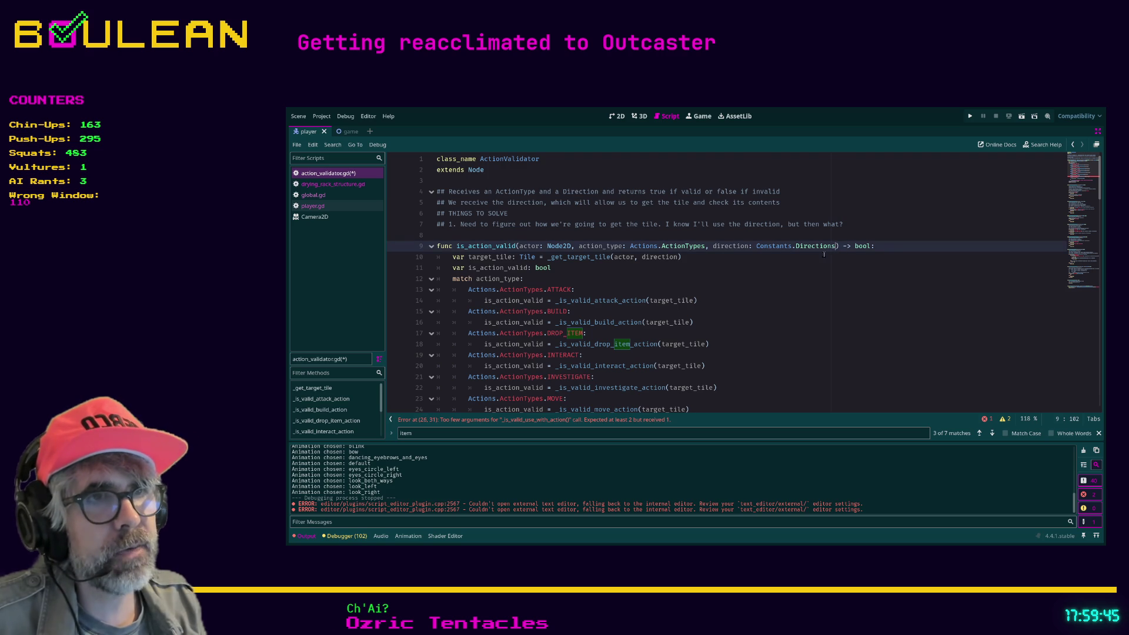
scroll(681, 330, "down", 2)
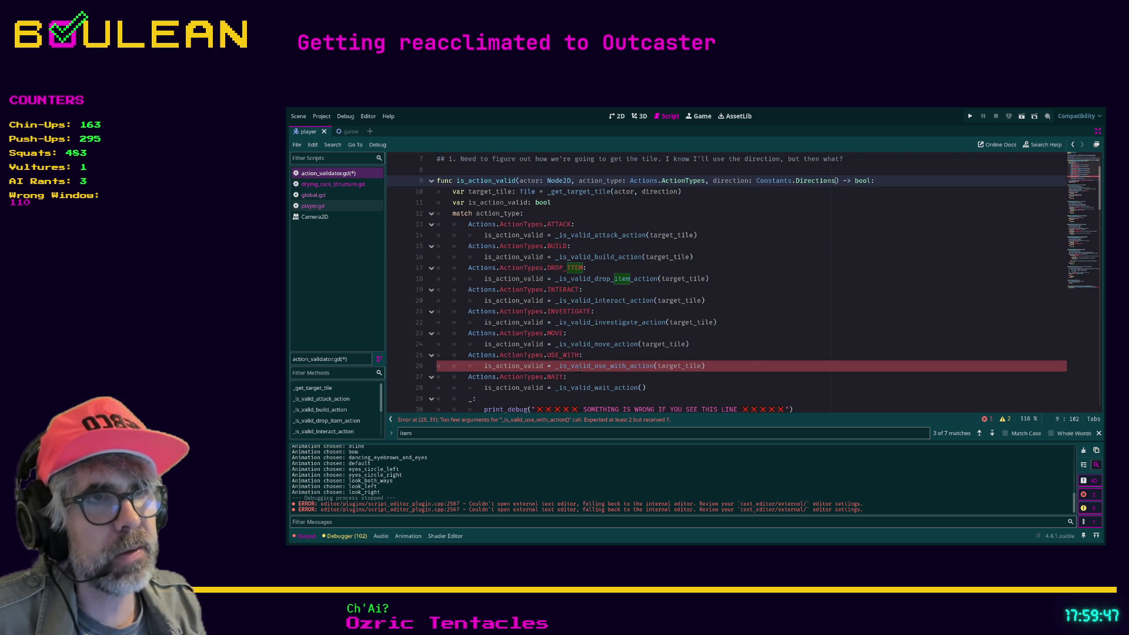
left_click(700, 365)
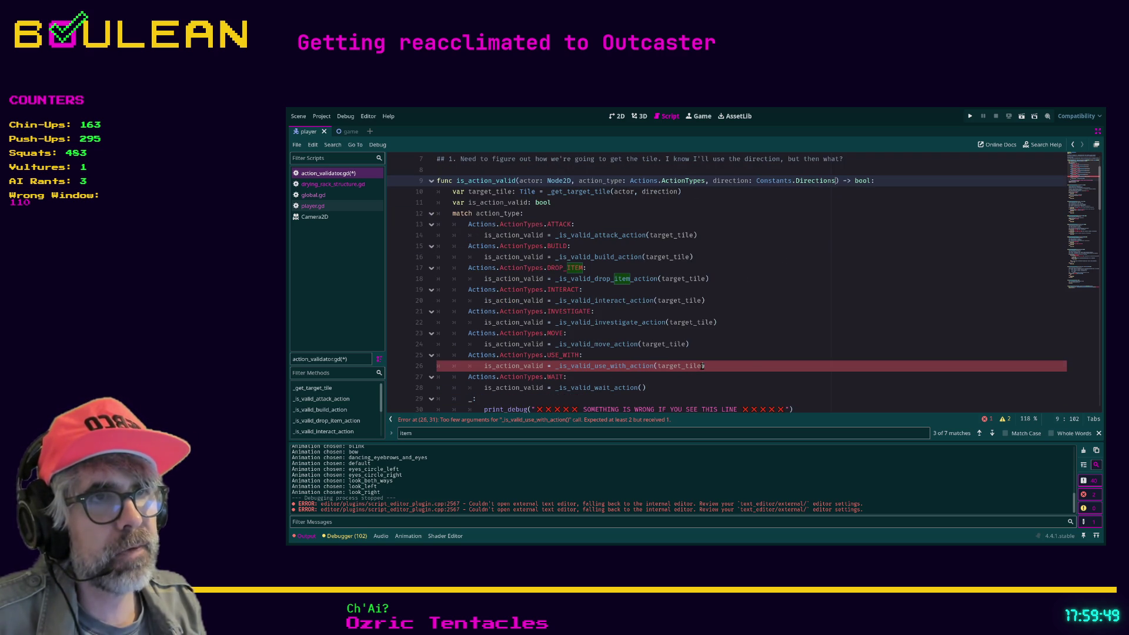
type(", actor")
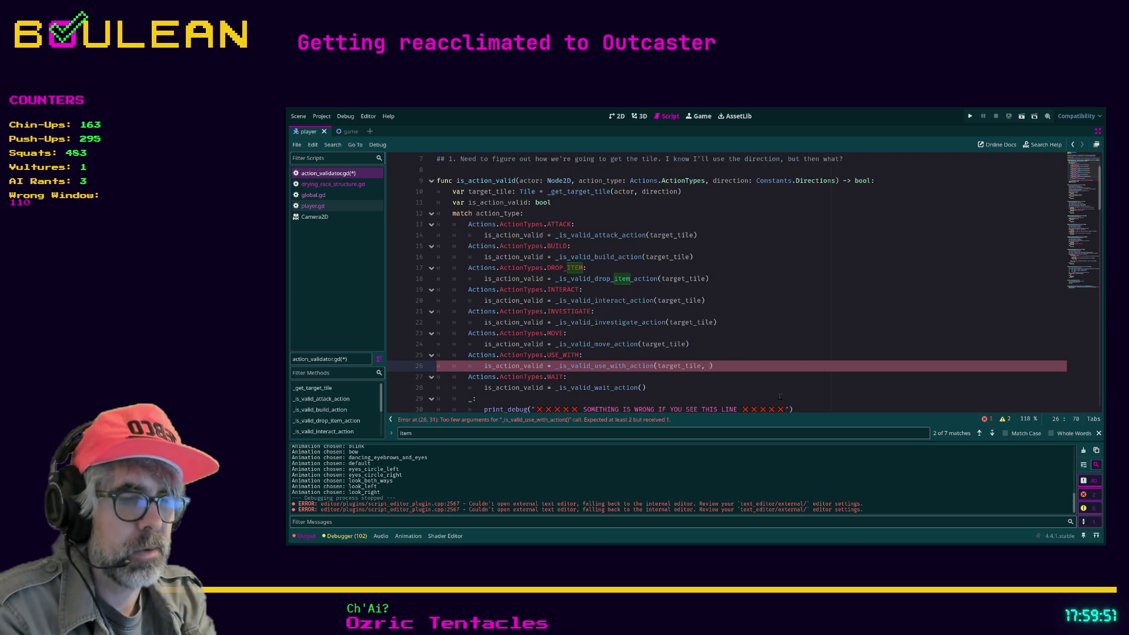
left_click(754, 385)
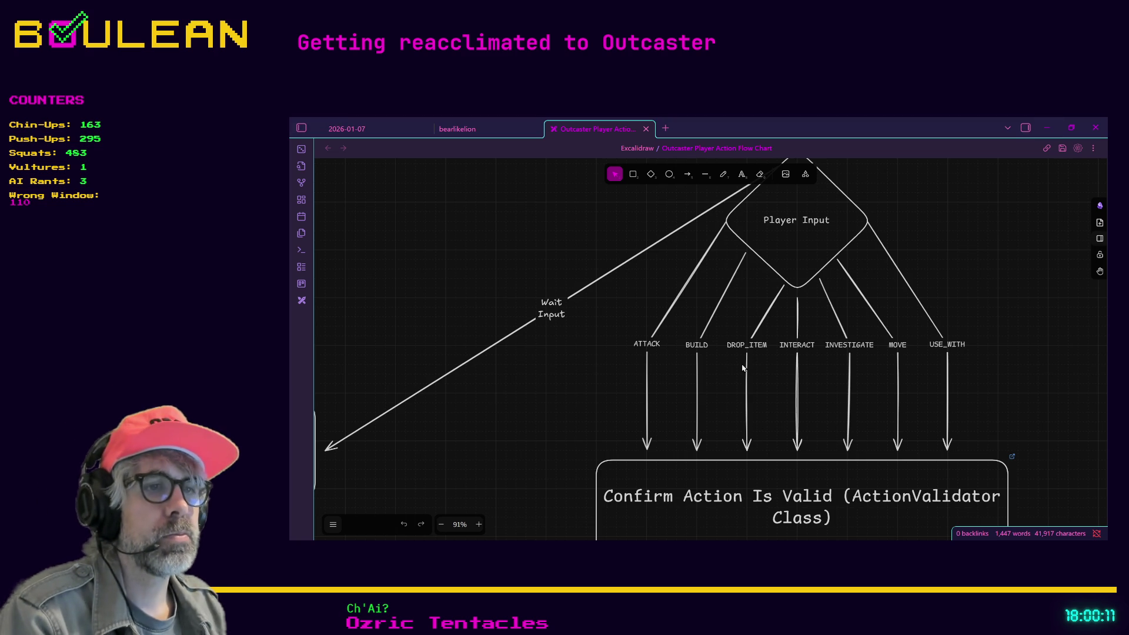
Zoom the Excalidraw flow chart out from 91% to 56% to show the Player Input branches
scroll(742, 368, "down", 1)
scroll(743, 368, "down", 5)
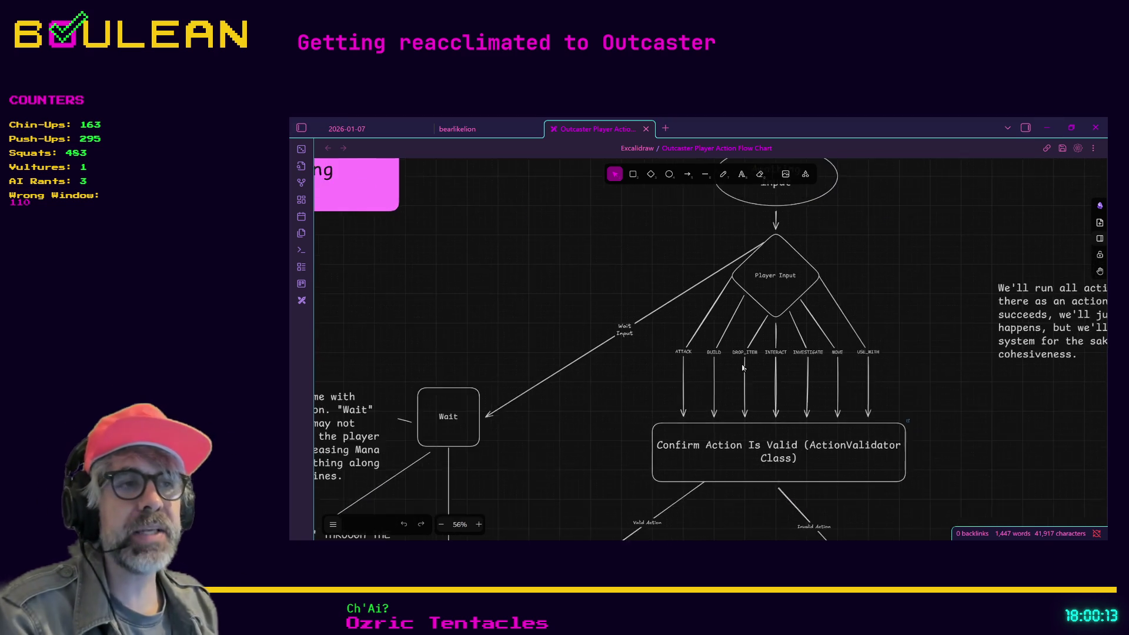
scroll(743, 368, "down", 1)
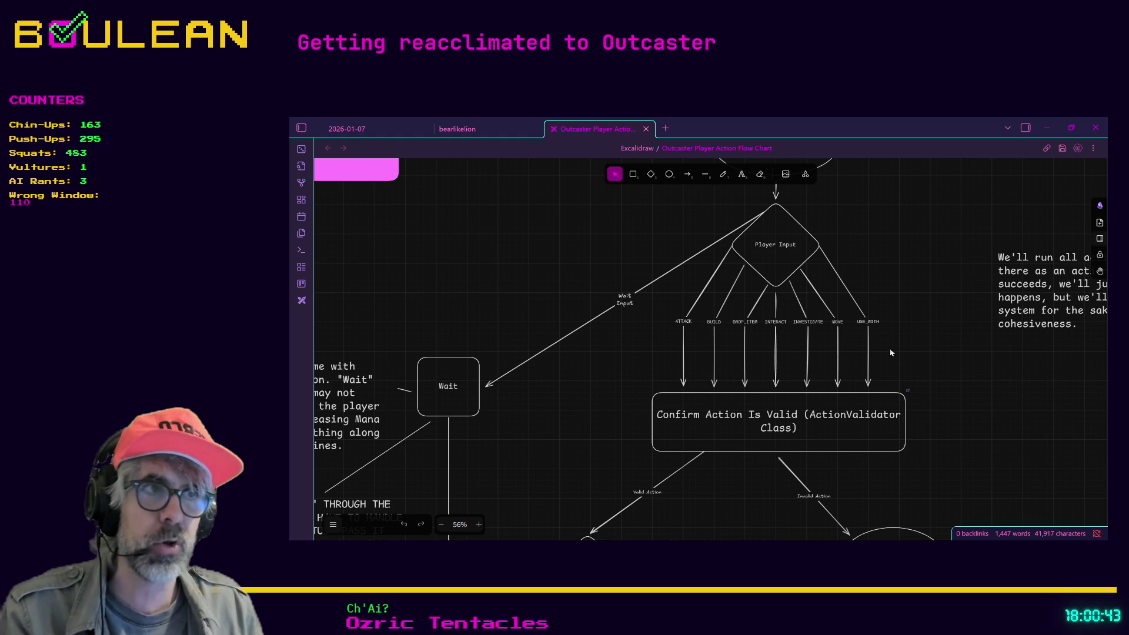
Review the valid-action path down to Get Action Points Required, then minimise the flow chart window
scroll(770, 262, "up", 1)
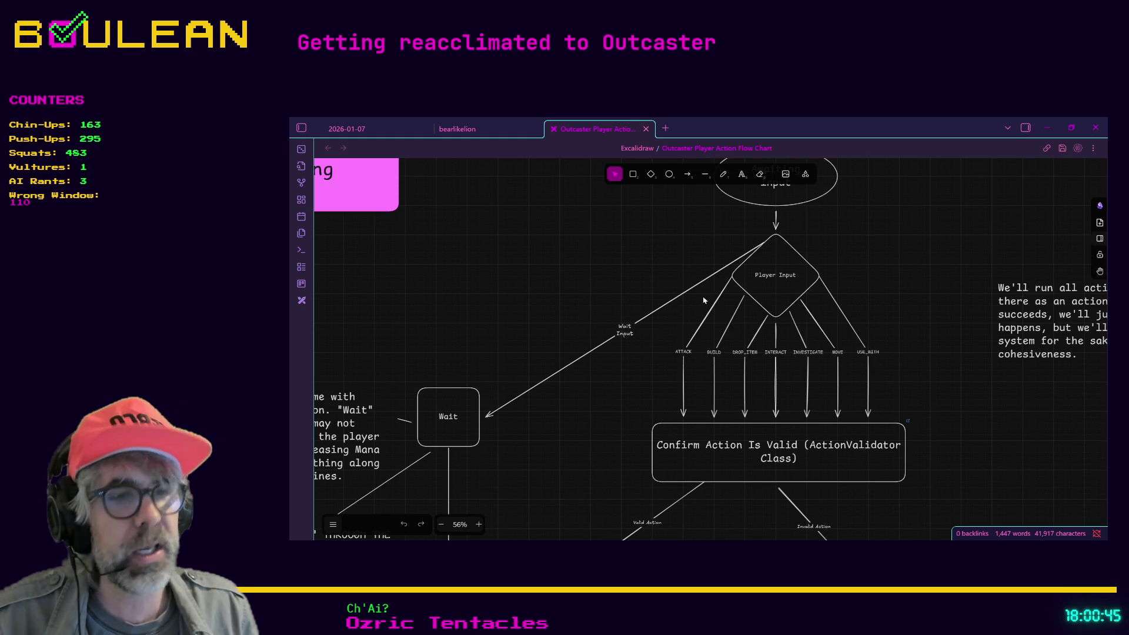
scroll(790, 316, "up", 3)
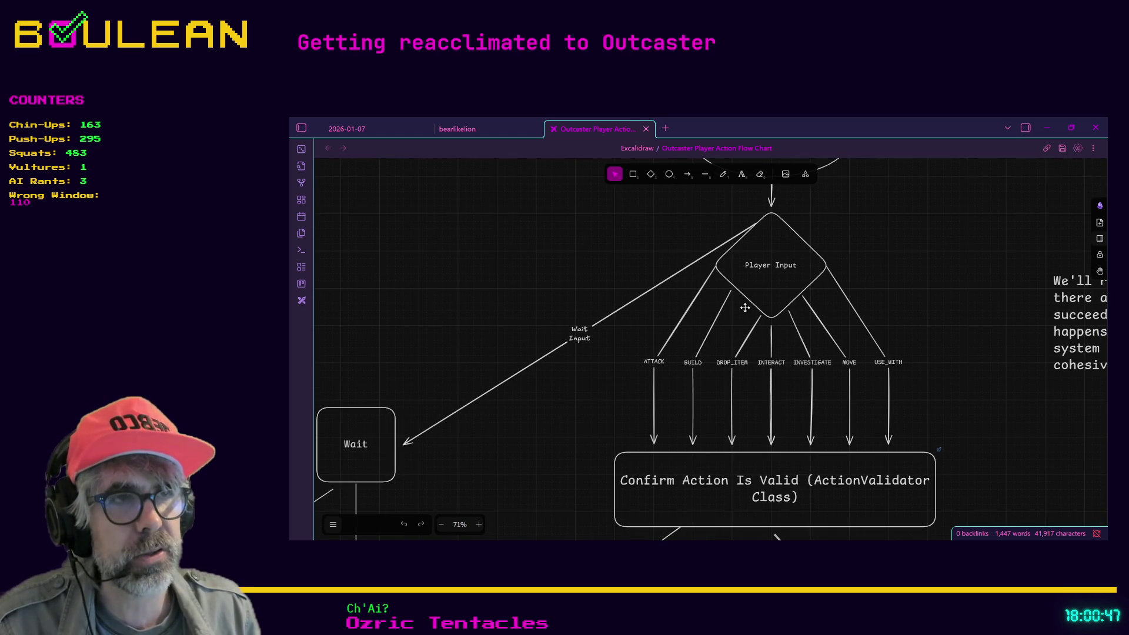
scroll(753, 278, "down", 1)
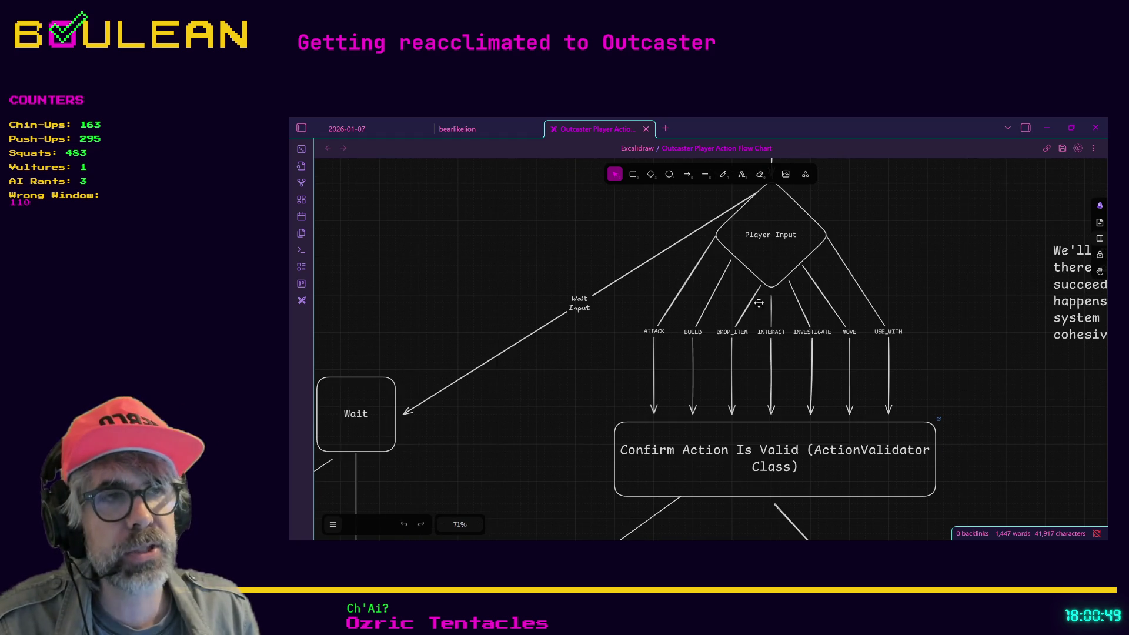
scroll(707, 311, "down", 4)
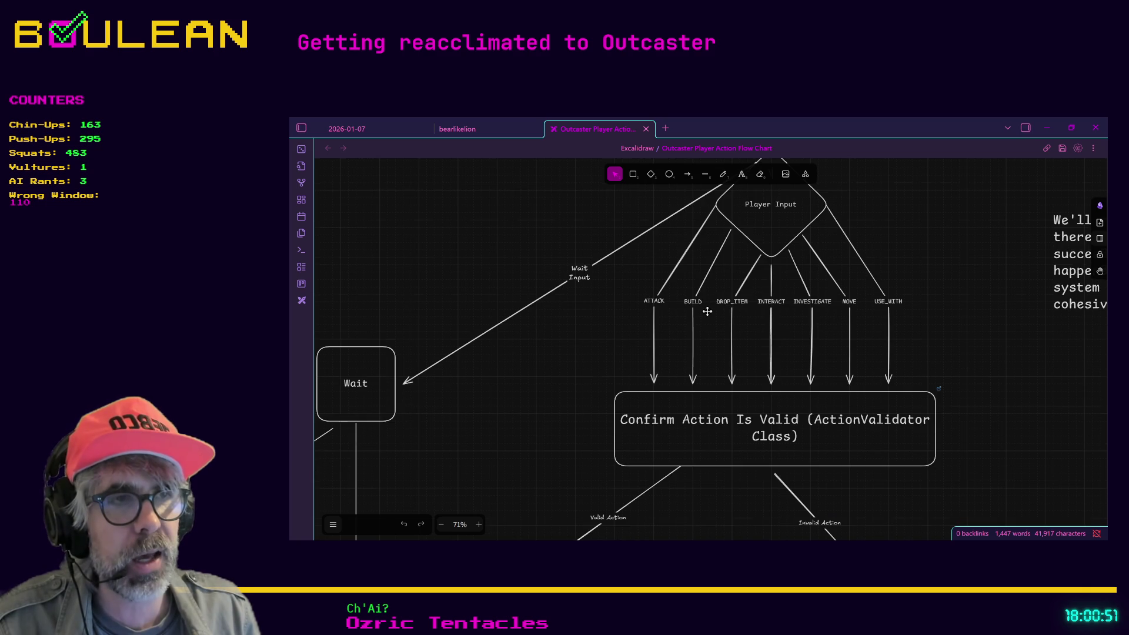
scroll(707, 311, "down", 2)
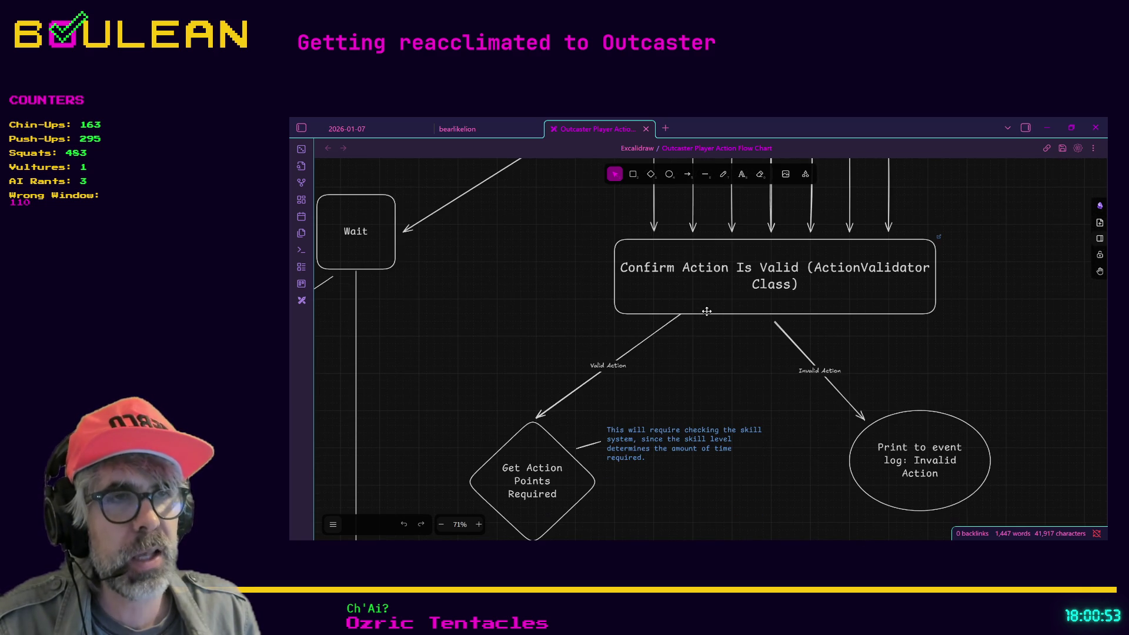
scroll(698, 280, "down", 1)
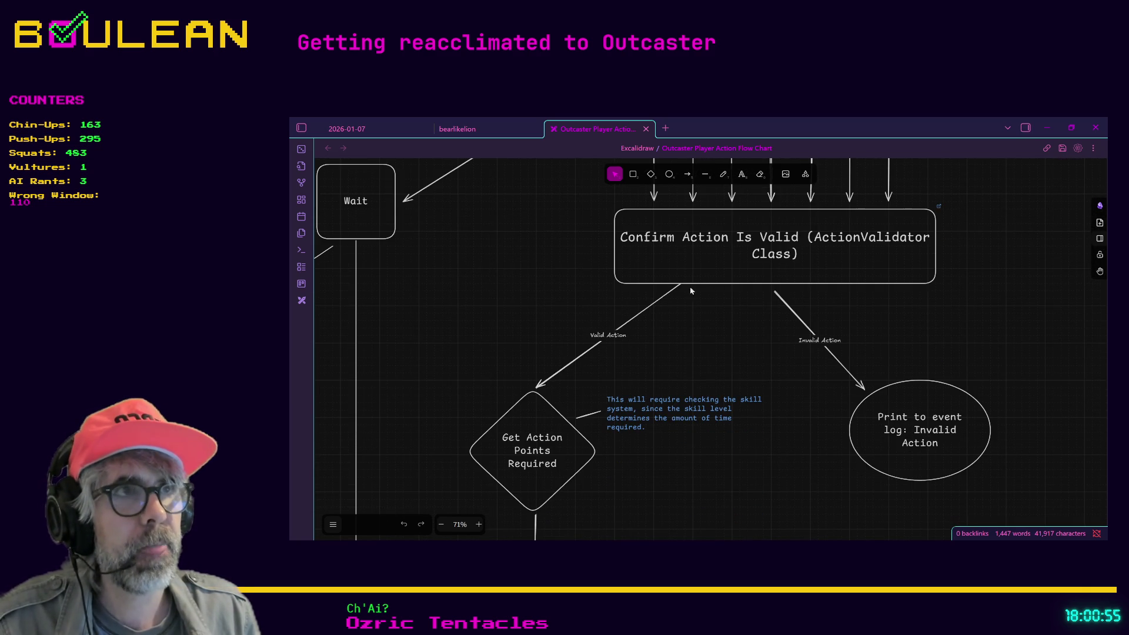
scroll(697, 305, "down", 1)
scroll(698, 304, "down", 1)
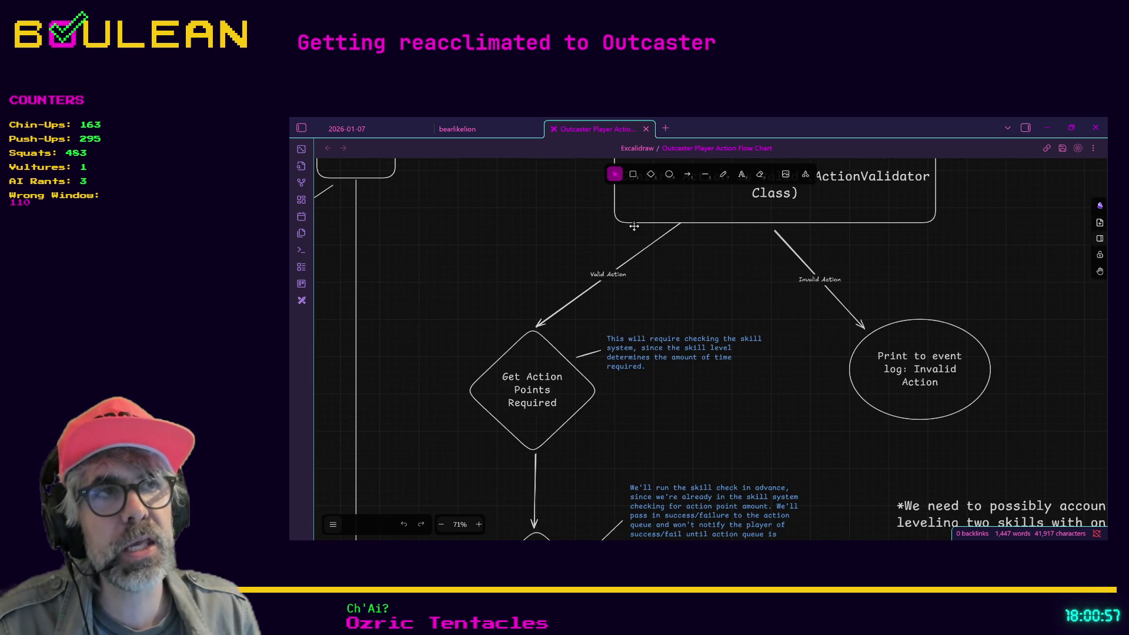
scroll(697, 304, "up", 3)
scroll(690, 340, "down", 3, "ctrl")
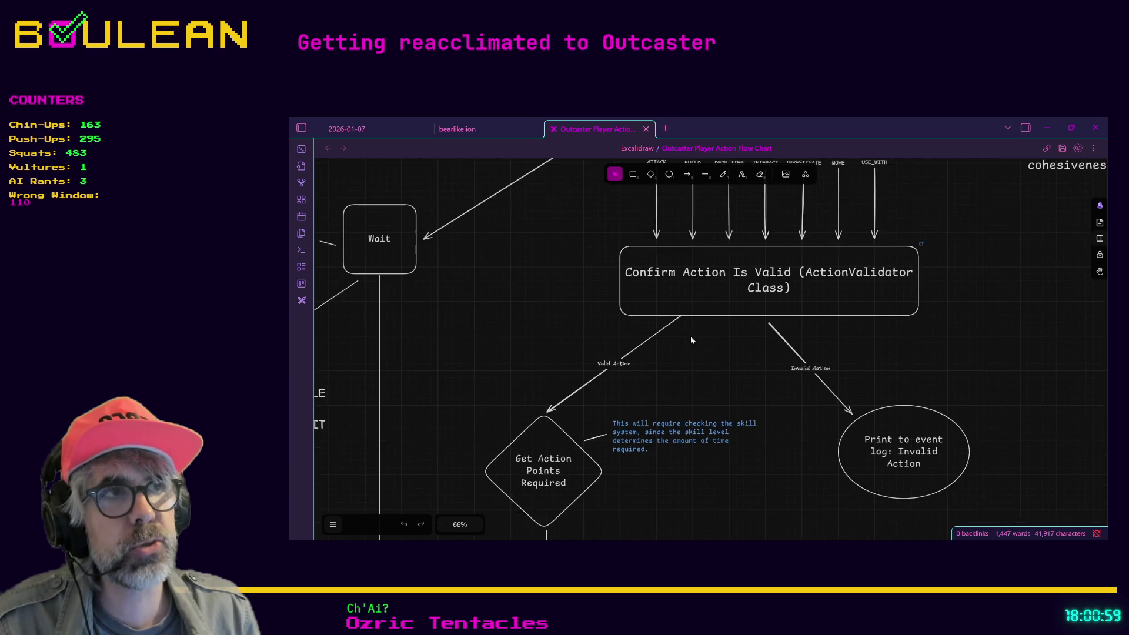
scroll(694, 320, "down", 1)
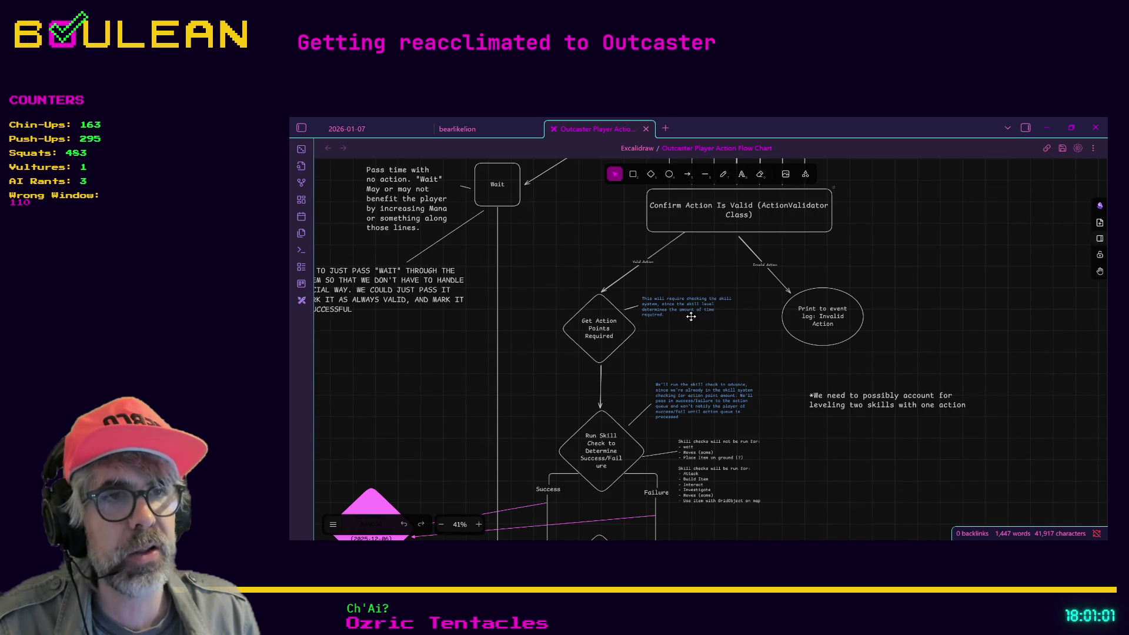
scroll(739, 361, "down", 2)
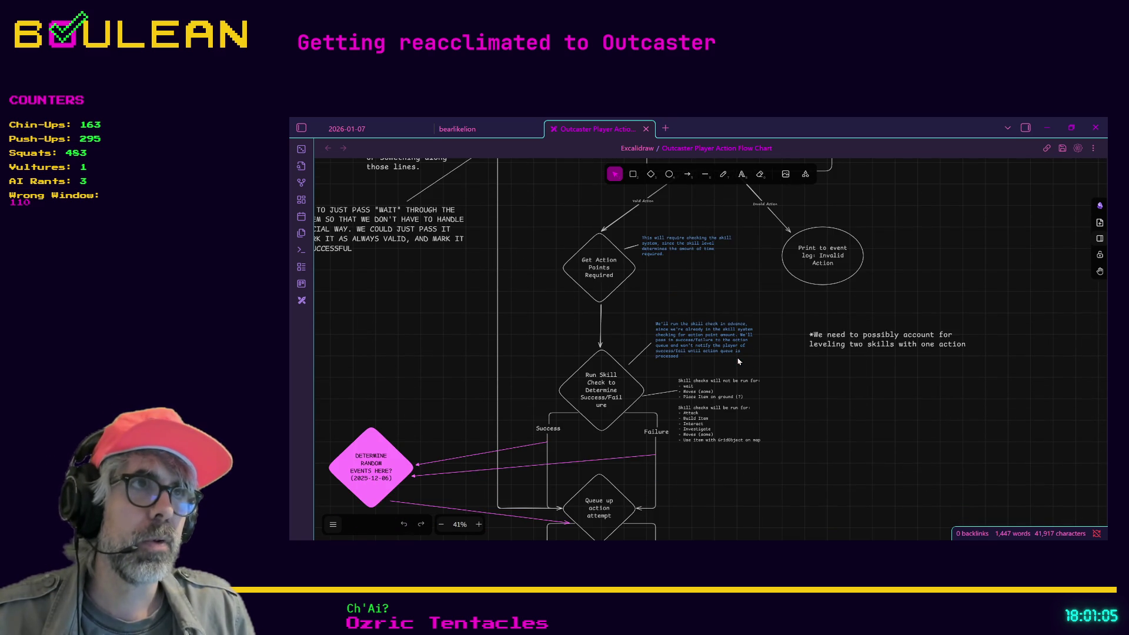
scroll(738, 361, "up", 1)
scroll(758, 279, "up", 1)
scroll(758, 279, "up", 3)
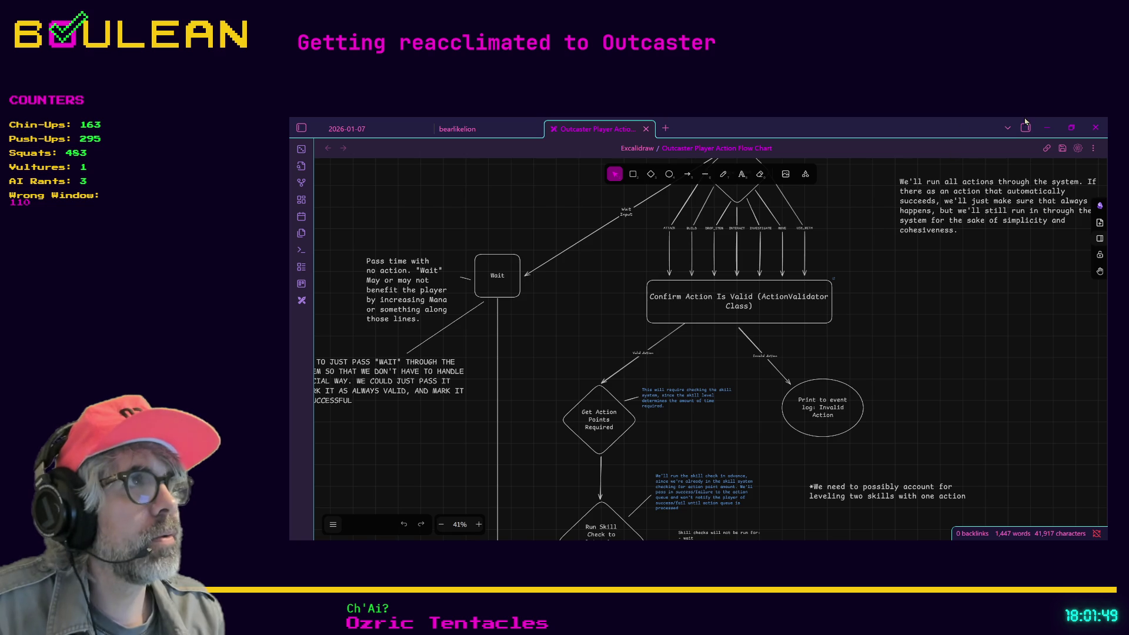
left_click(1047, 128)
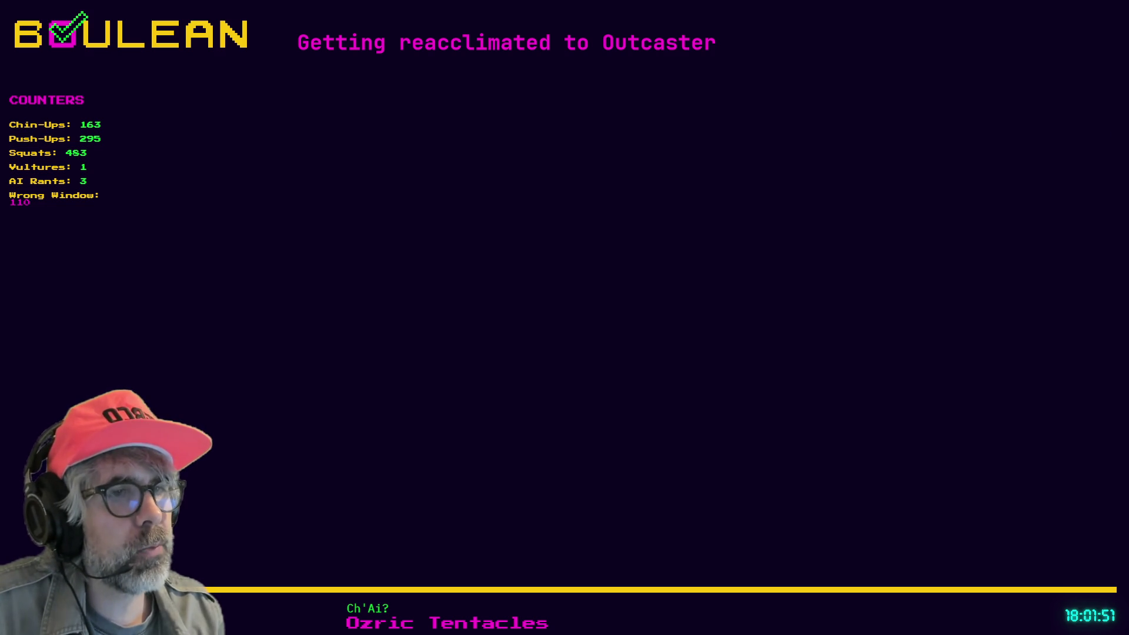
Return to Godot's action_validator.gd and close the search bar at line 19
key("alt+Tab")
left_click(652, 289)
key("Escape")
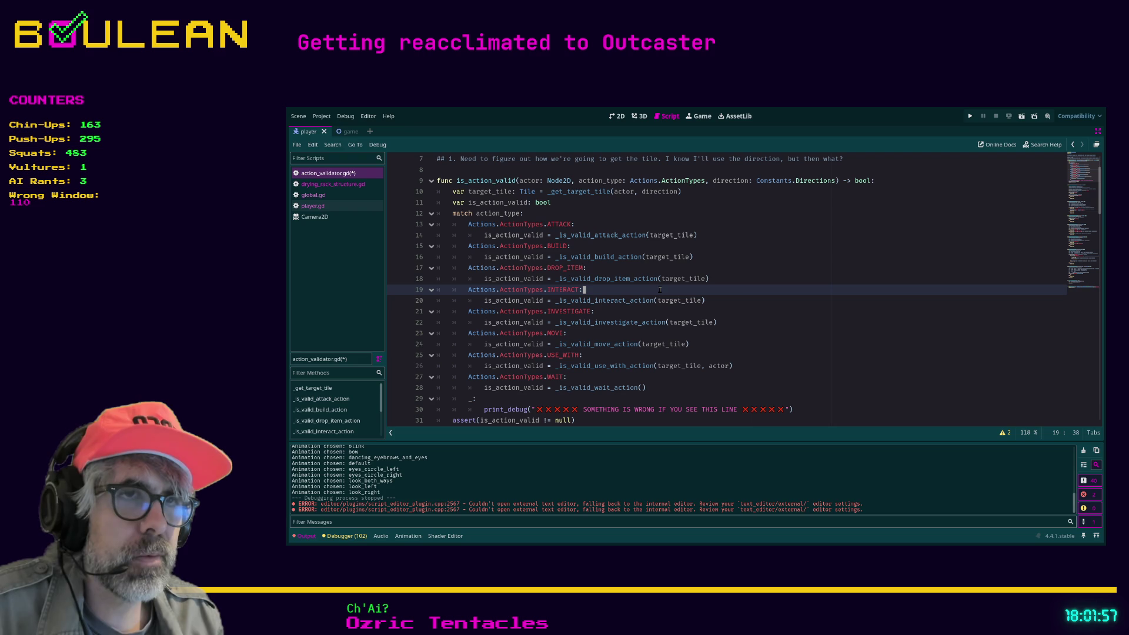
Move the caret around lines 20–21 of is_action_valid
key("Down")
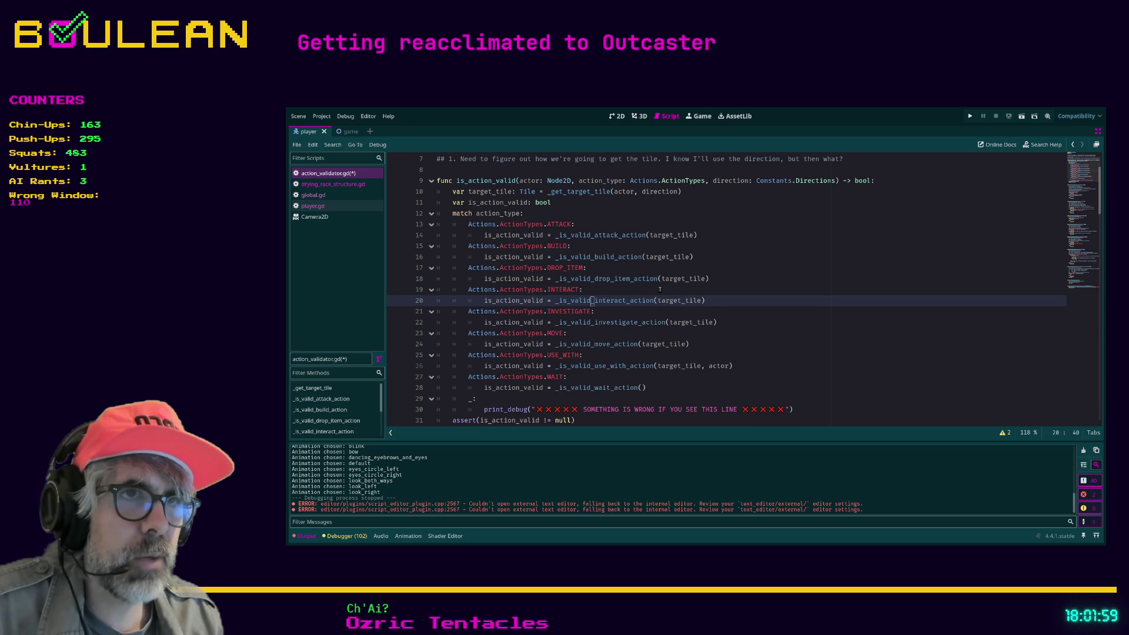
key("Left")
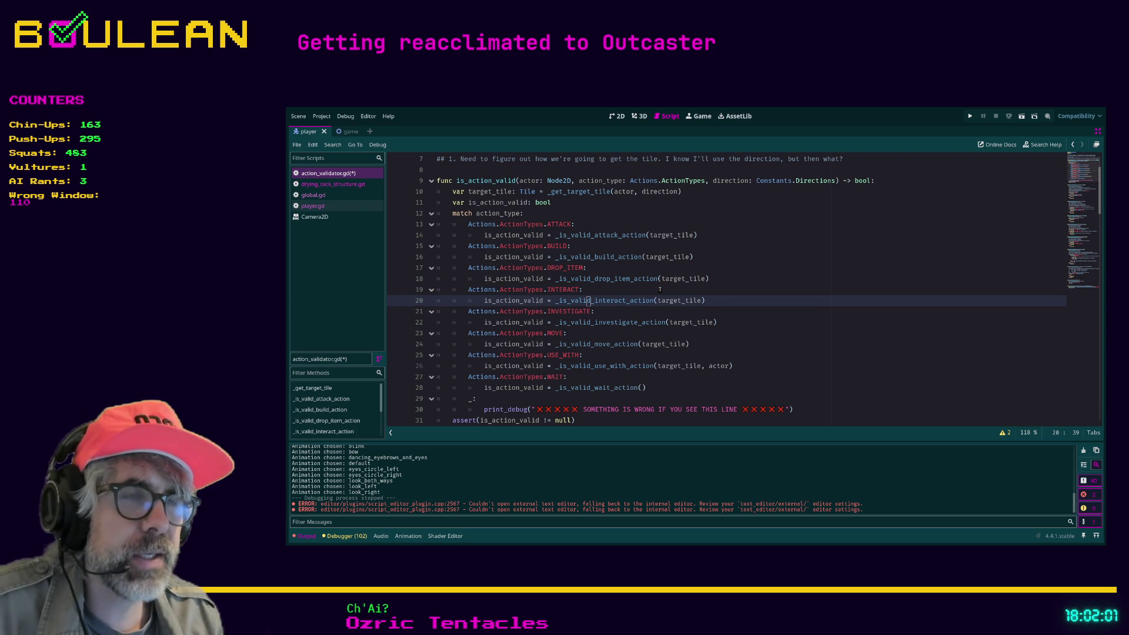
key("Down")
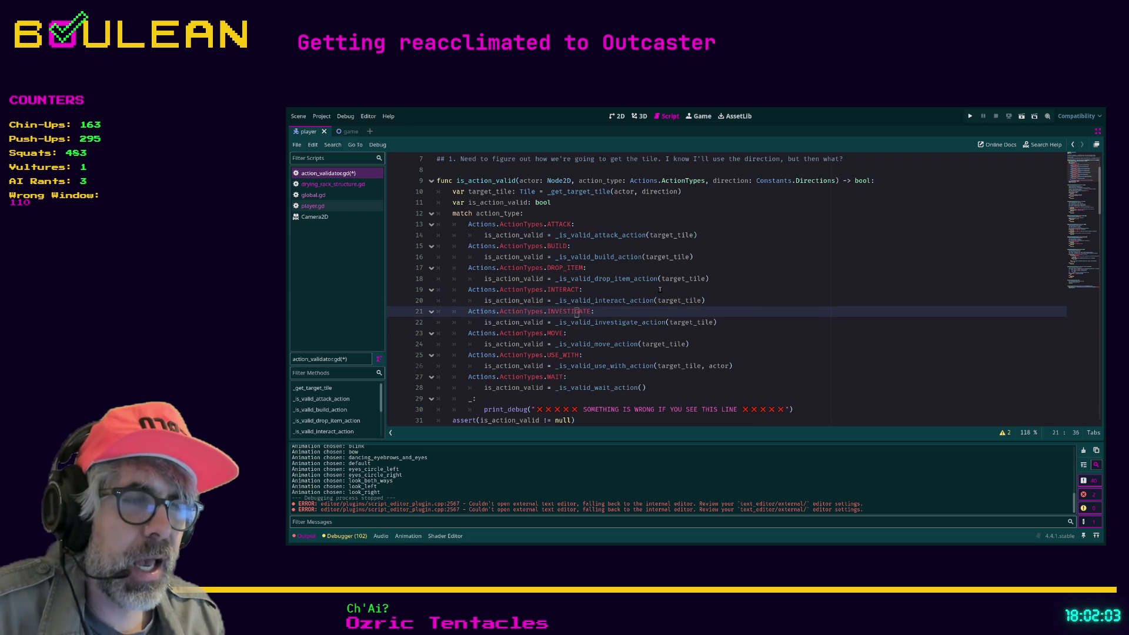
key("Up")
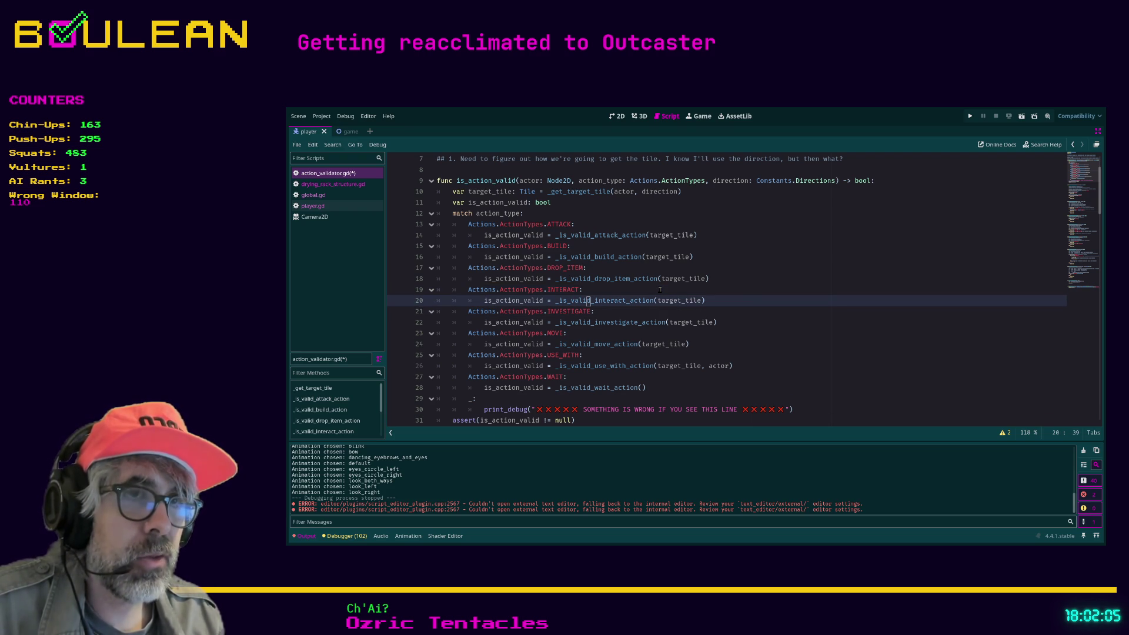
key("Right")
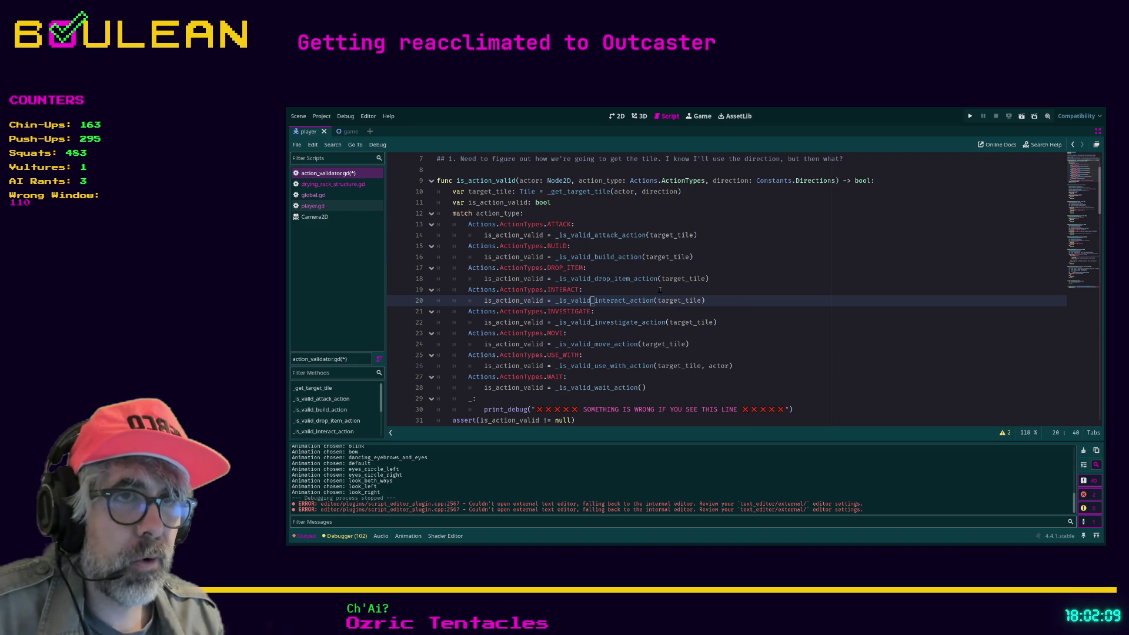
key("Left")
key("Right")
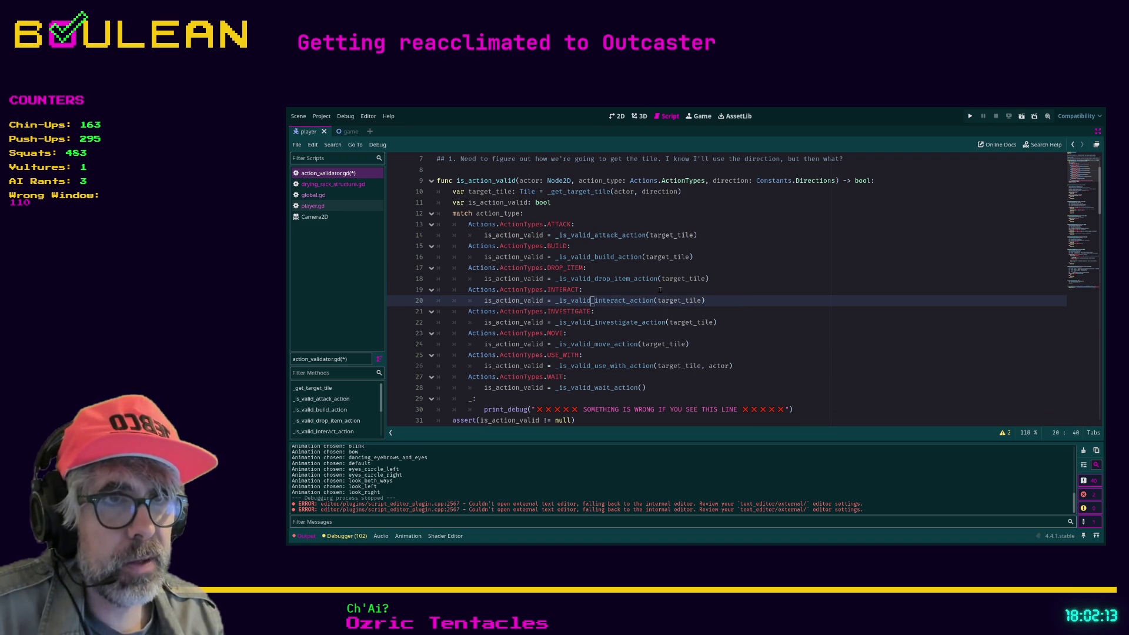
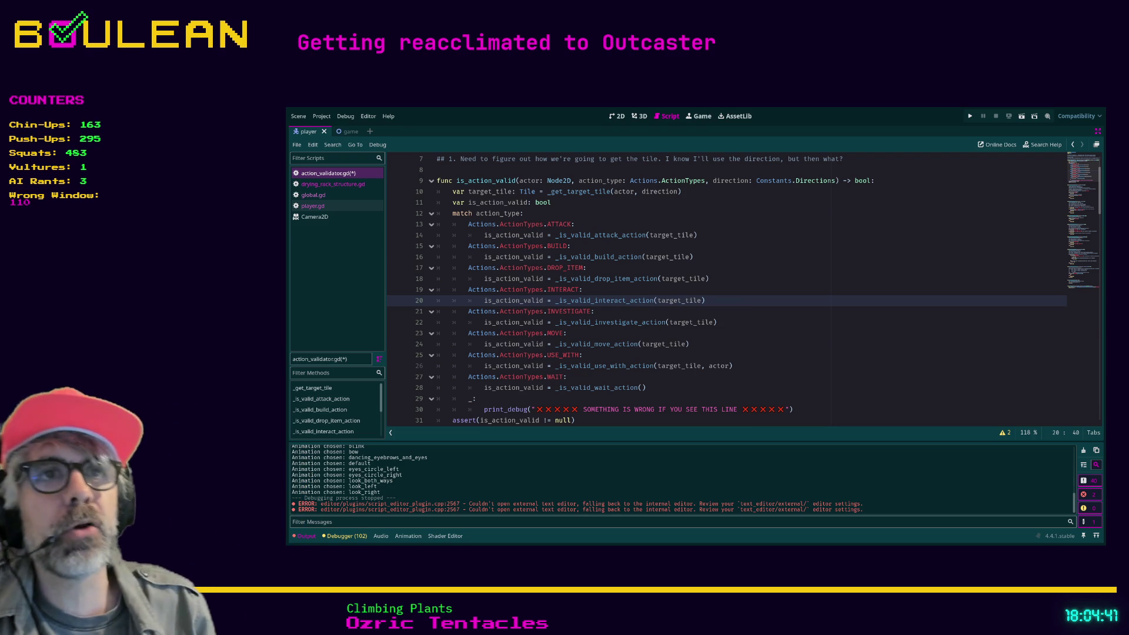
In Godot, highlight the is_action_valid declaration, then deselect on the ATTACK case line
scroll(726, 288, "up", 1)
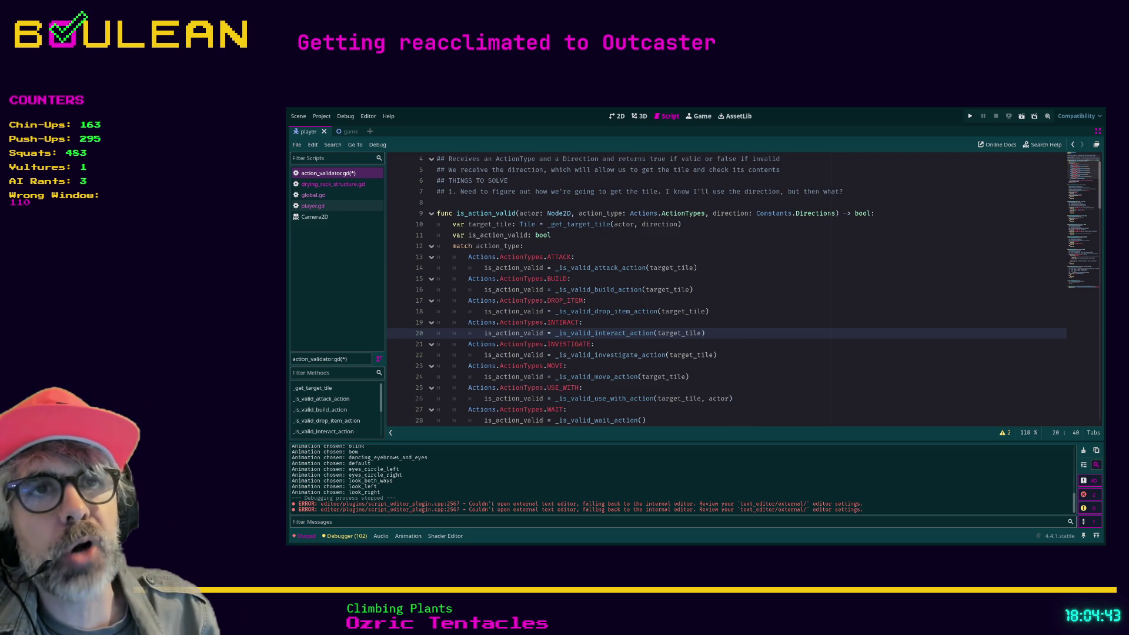
left_click_drag(437, 213, 536, 214)
left_click(577, 257)
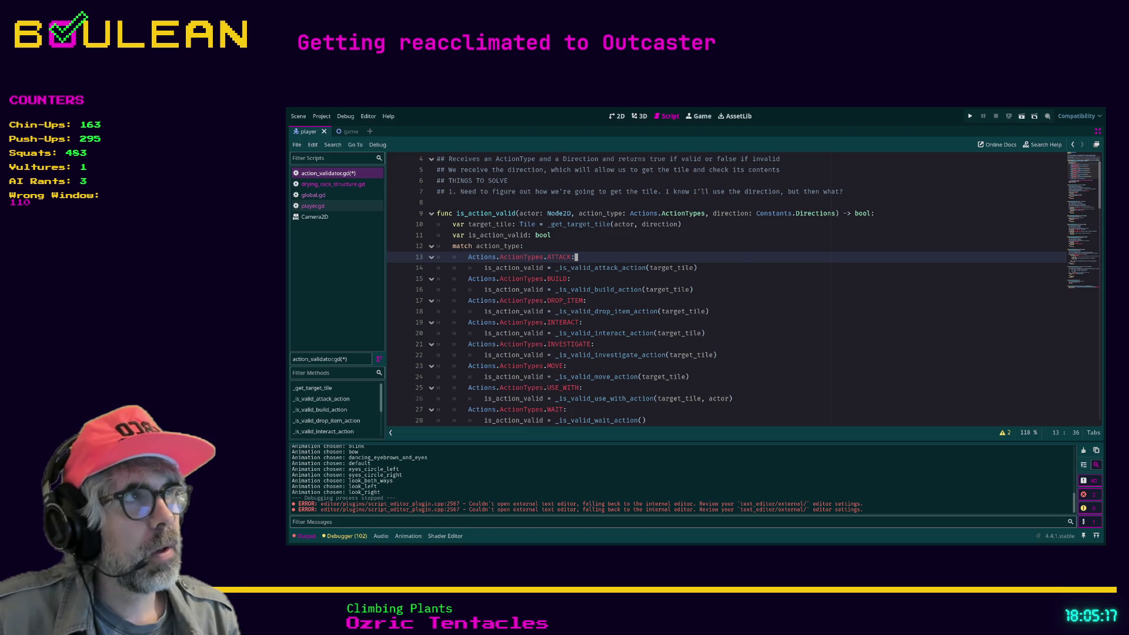
Review the flowchart around Confirm Action Is Valid in Obsidian, then minimize its window
scroll(688, 352, "down", 3)
scroll(688, 353, "up", 3)
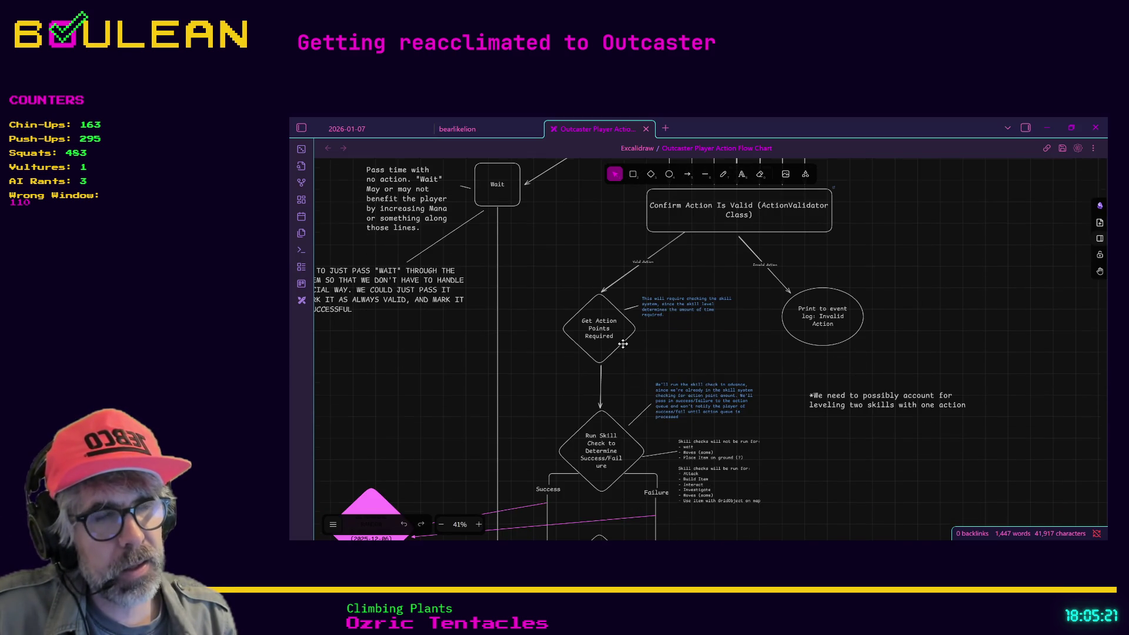
scroll(638, 336, "down", 5)
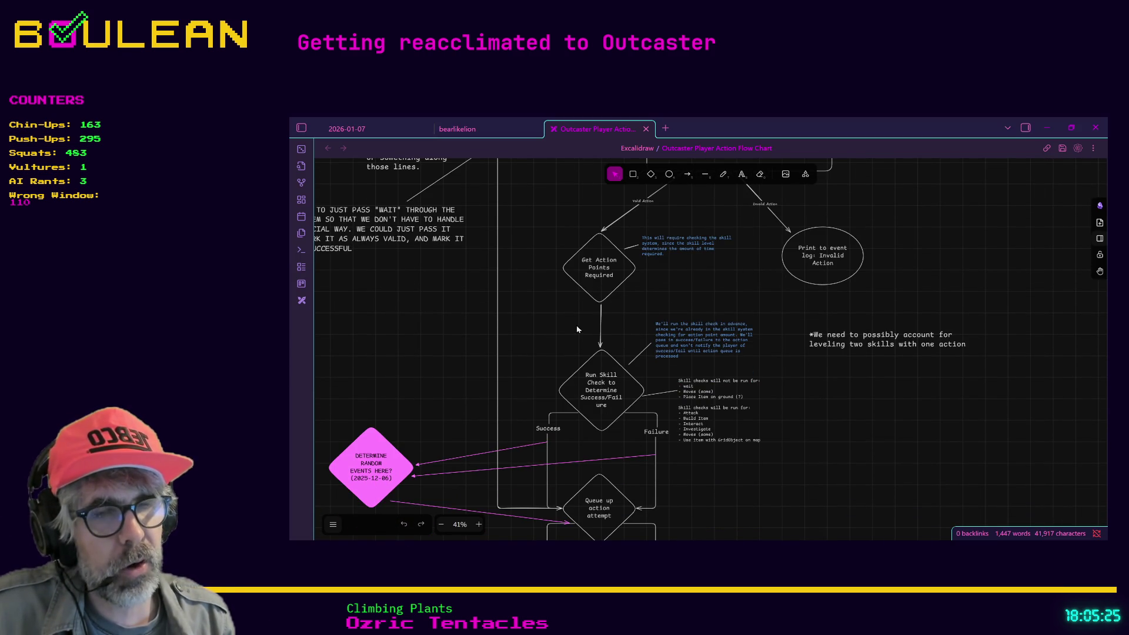
scroll(577, 327, "up", 2)
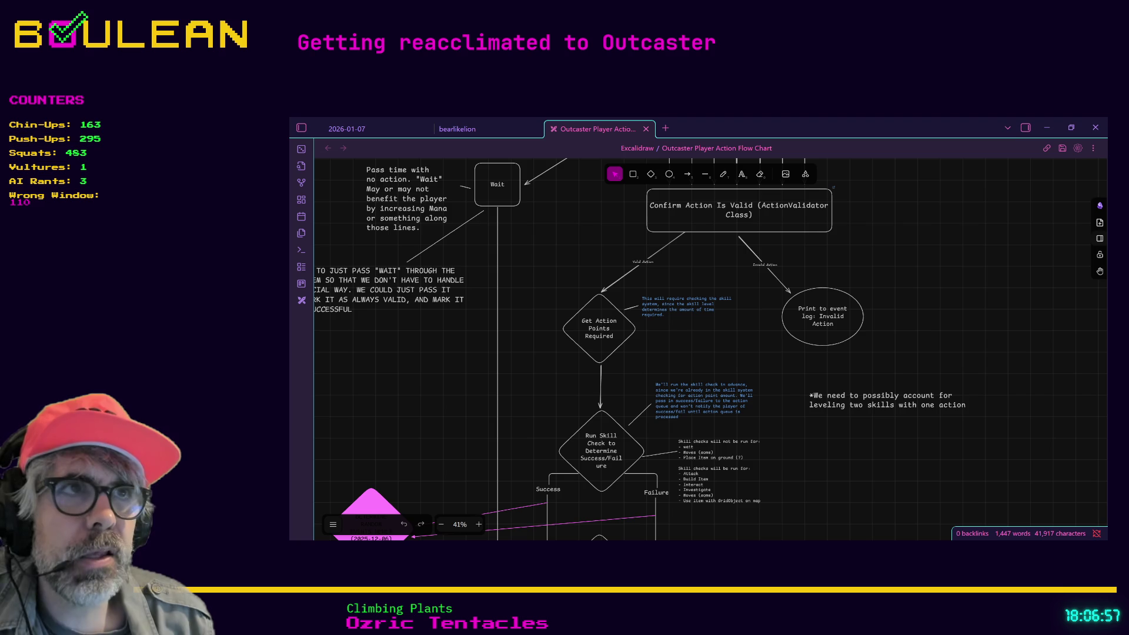
left_click(1049, 128)
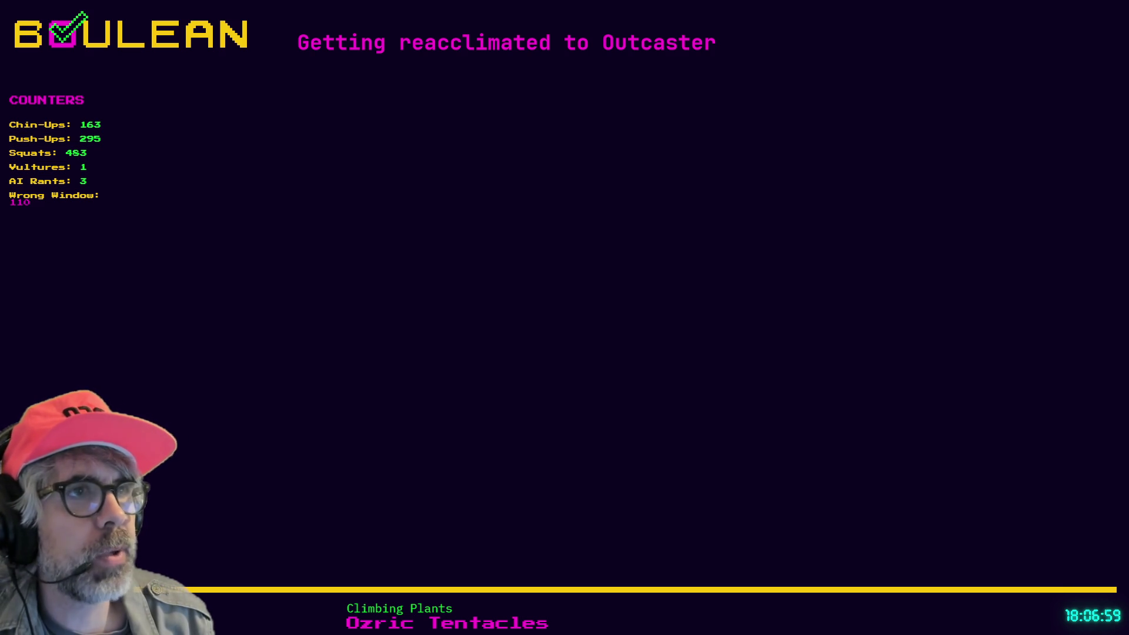
key("alt+Tab")
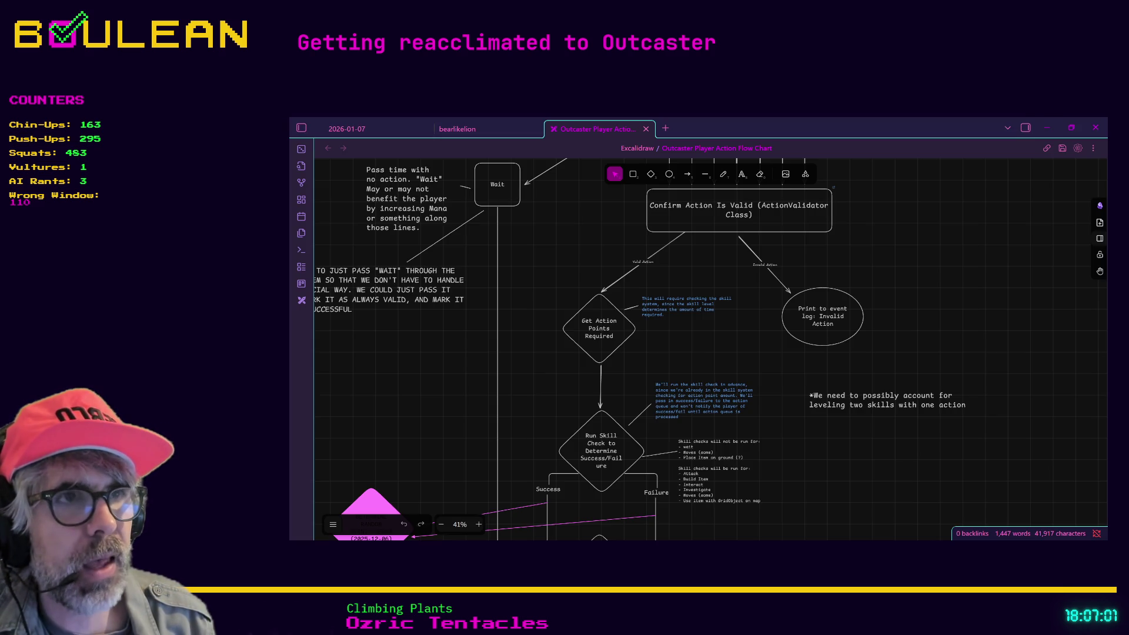
key("alt+Tab")
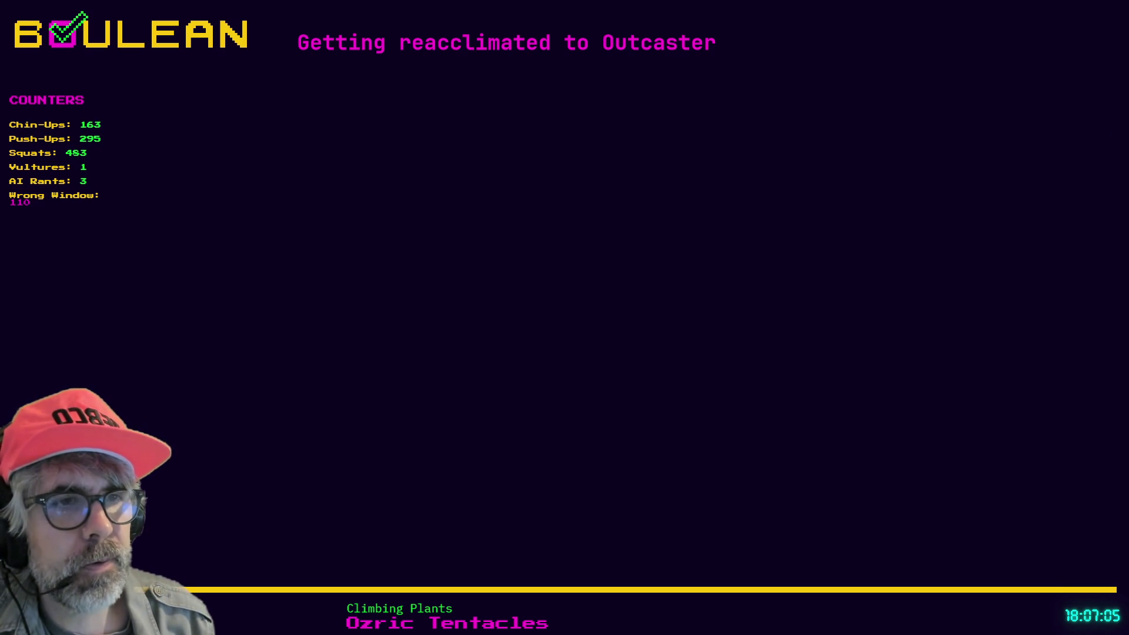
key("alt+Tab")
Highlight is_action_valid on line 9, deselect, and show its ATTACK-to-WAIT match cases
scroll(665, 300, "up", 1)
left_click_drag(437, 245, 518, 246)
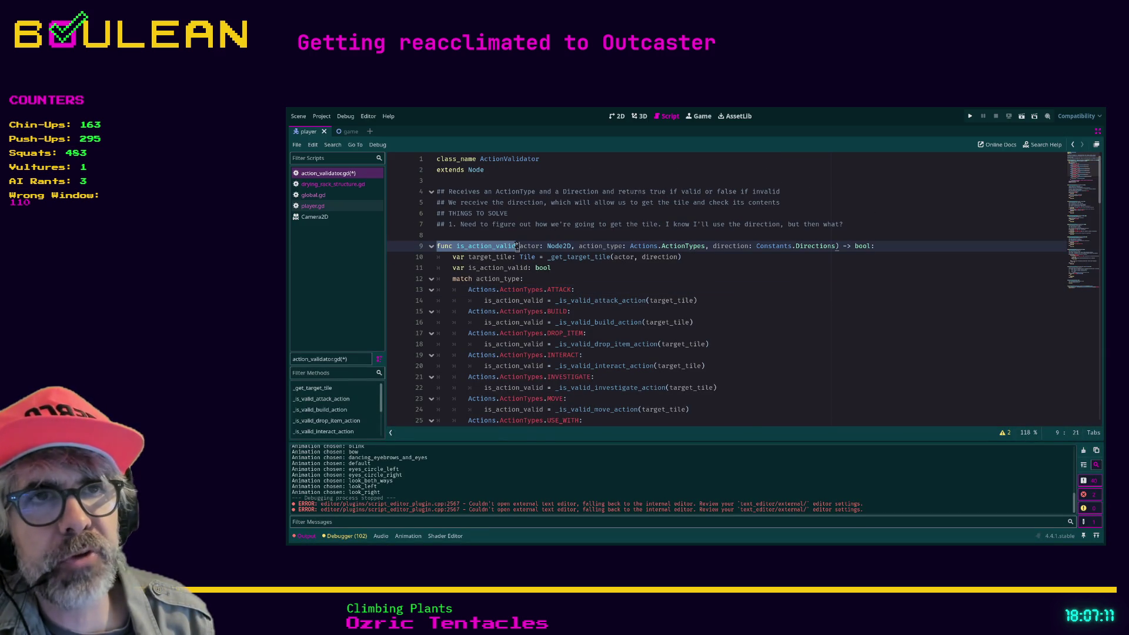
left_click(518, 246)
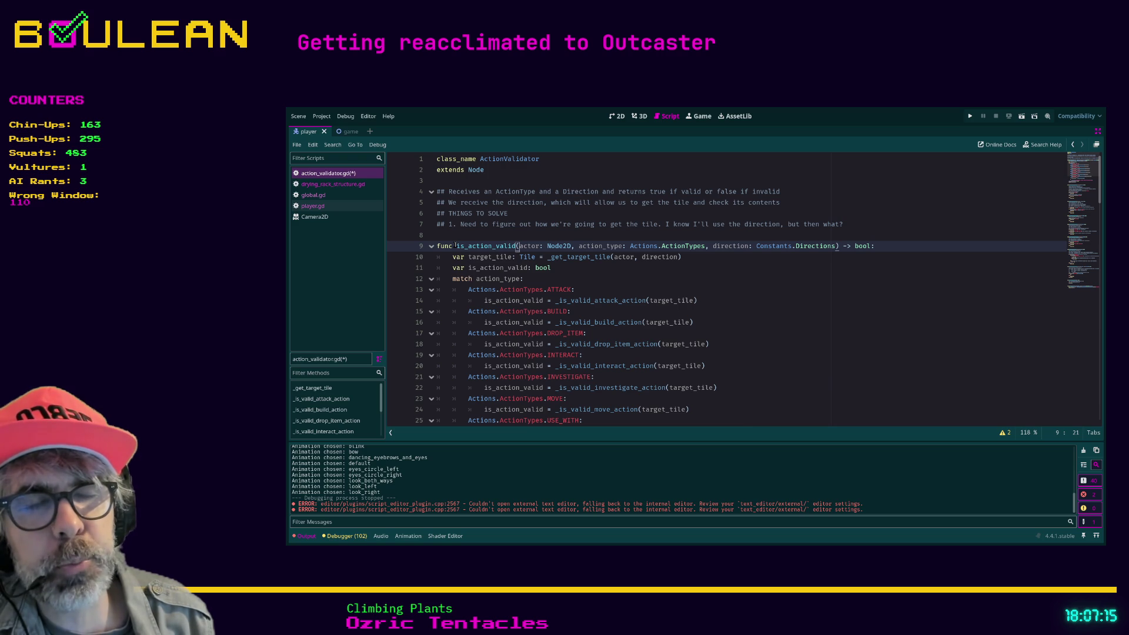
scroll(768, 325, "up", 1)
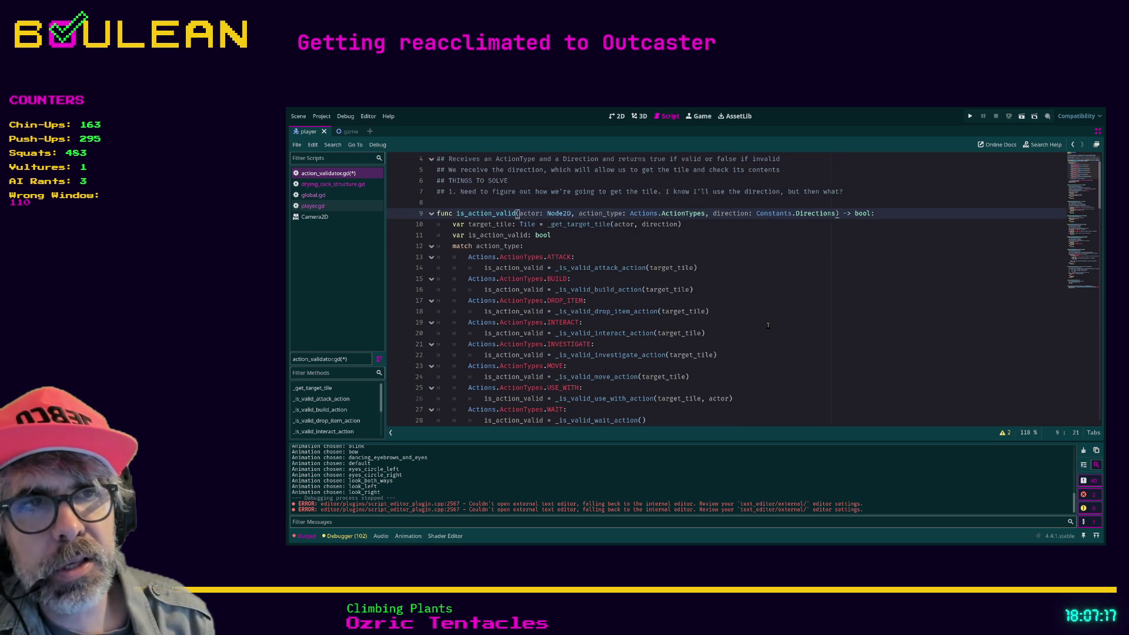